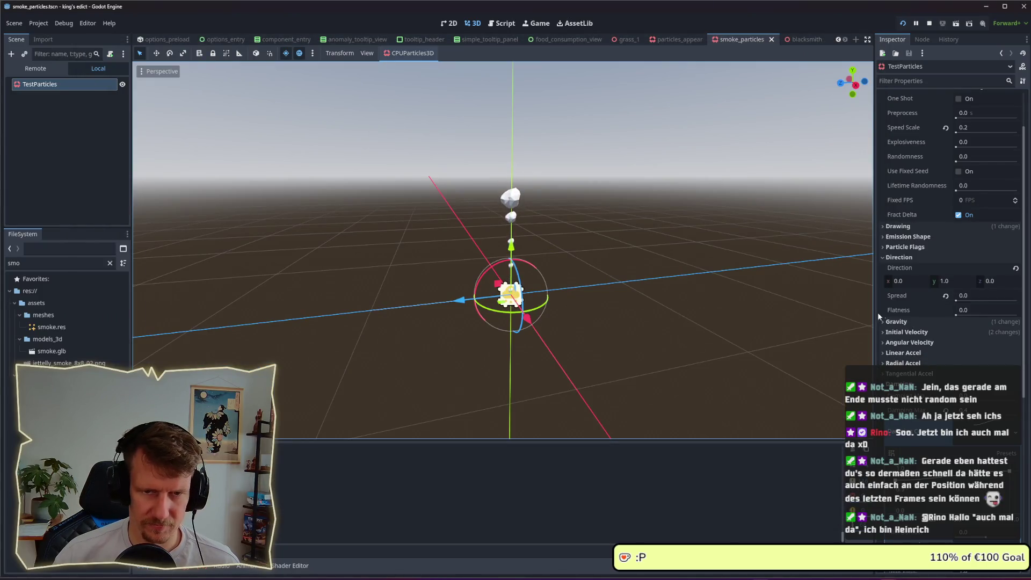
- Collapse the Direction and Particle Flags sections, then set Randomness to 0.1 and Explosiveness to 0.2
left_click(901, 257)
left_click(901, 257)
left_click(900, 257)
left_click(901, 246)
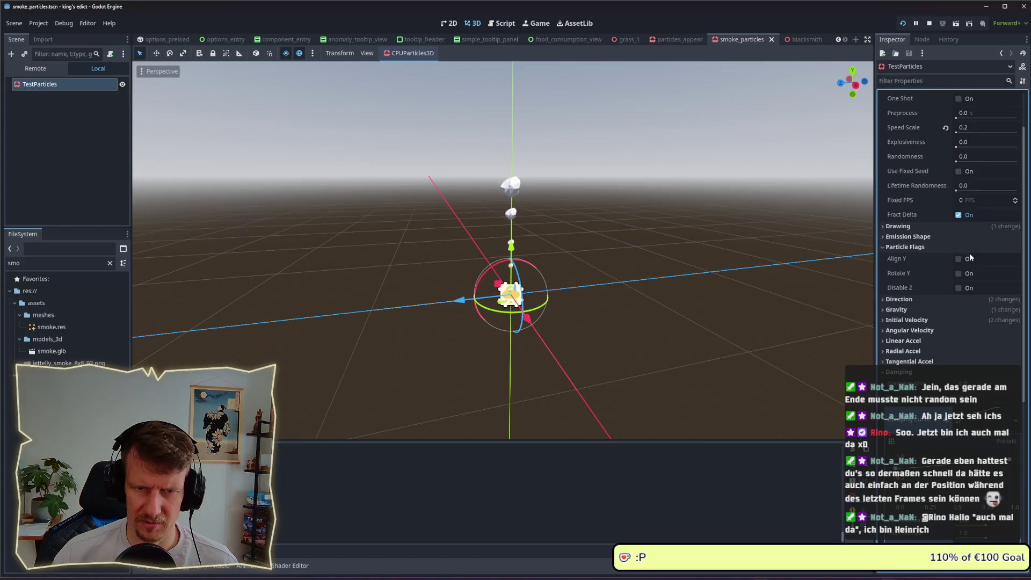
left_click(937, 247)
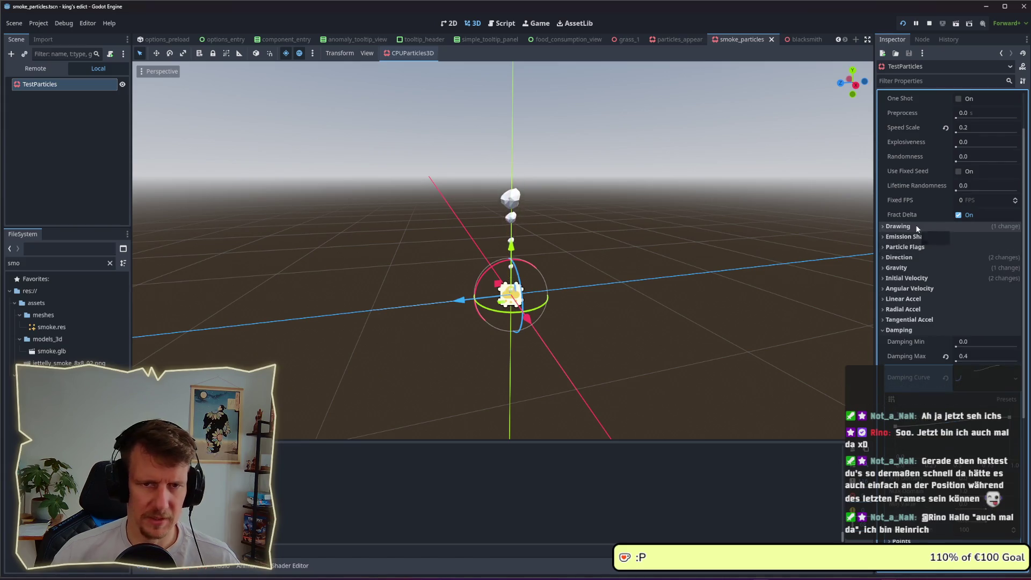
scroll(916, 224, "up", 3)
mouse_move(916, 227)
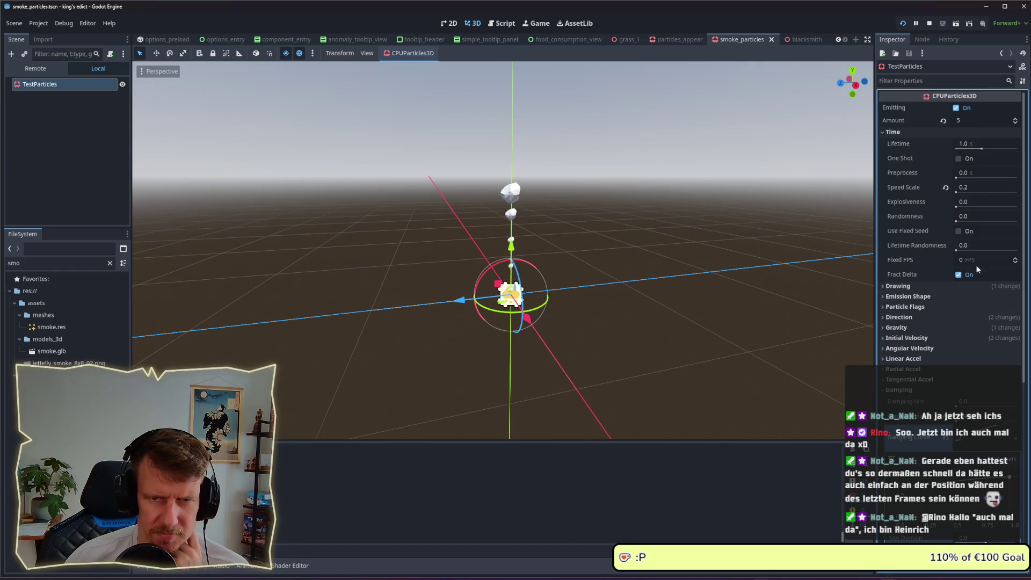
left_click_drag(960, 221, 962, 222)
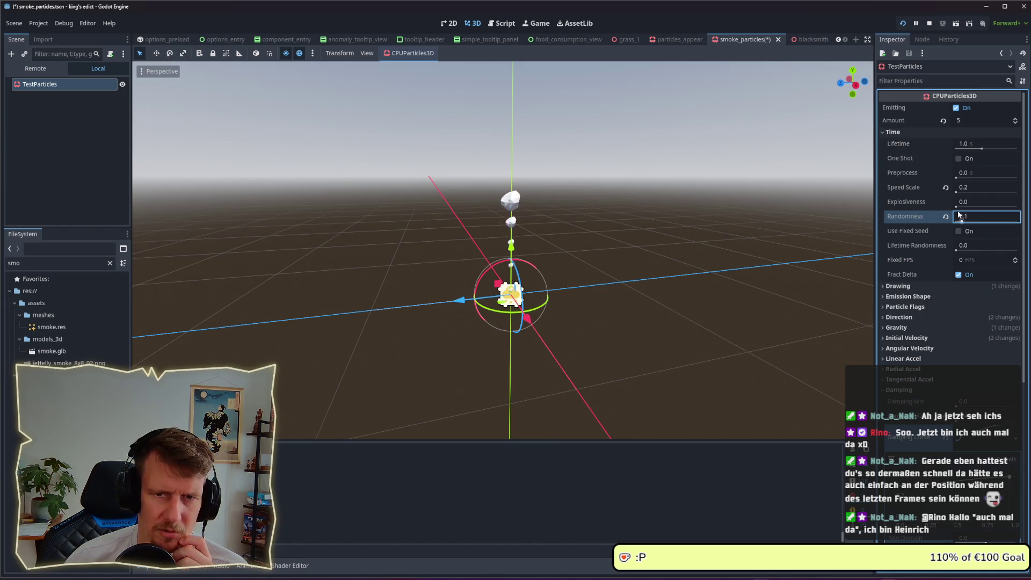
left_click_drag(956, 207, 965, 209)
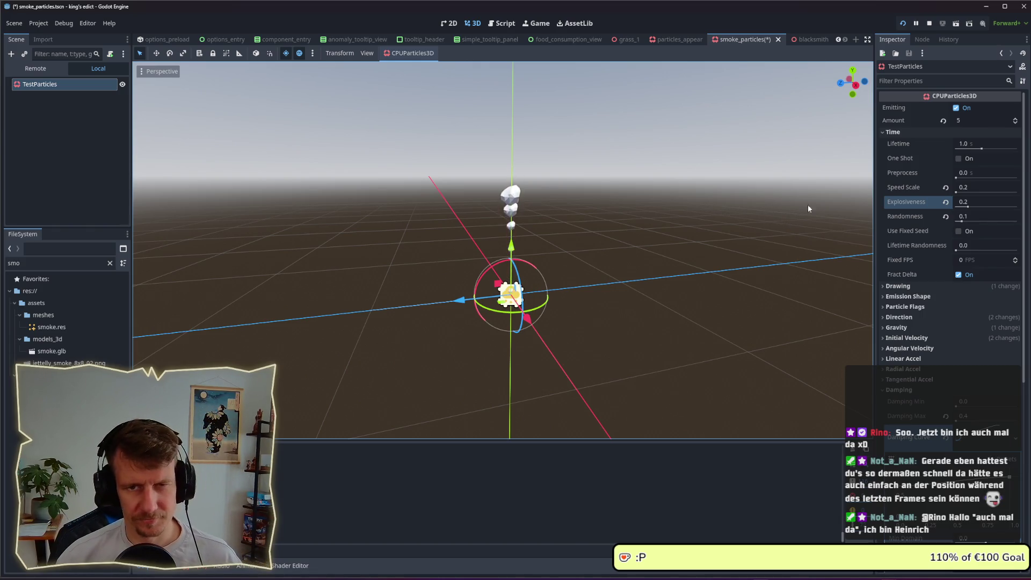
- Try Speed Scale values of 0.5 and 0.05, then reset Speed Scale to 1.0
left_click(975, 187)
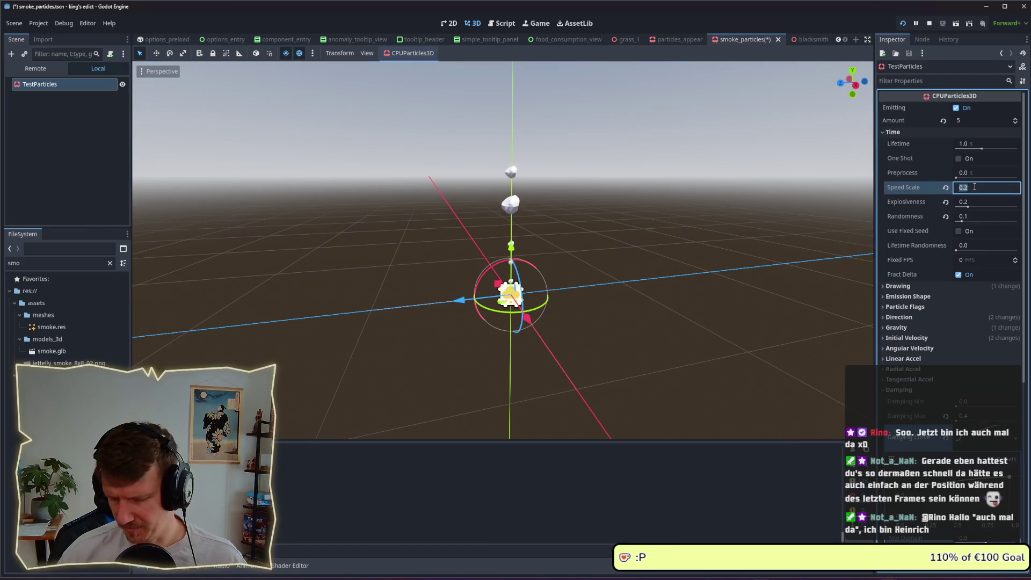
type("0.5")
key("Return")
double_click(975, 187)
type("0.05")
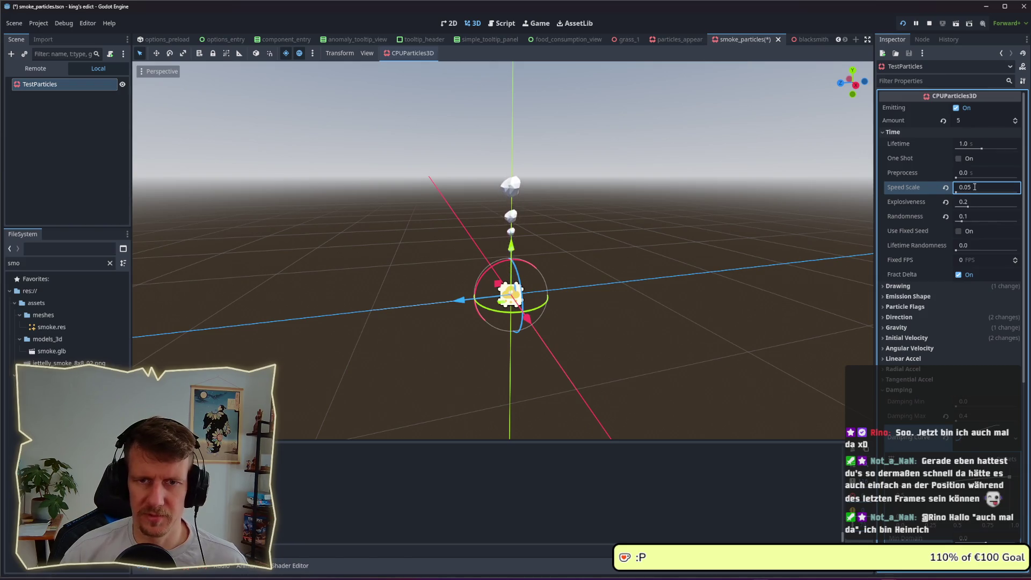
key("Return")
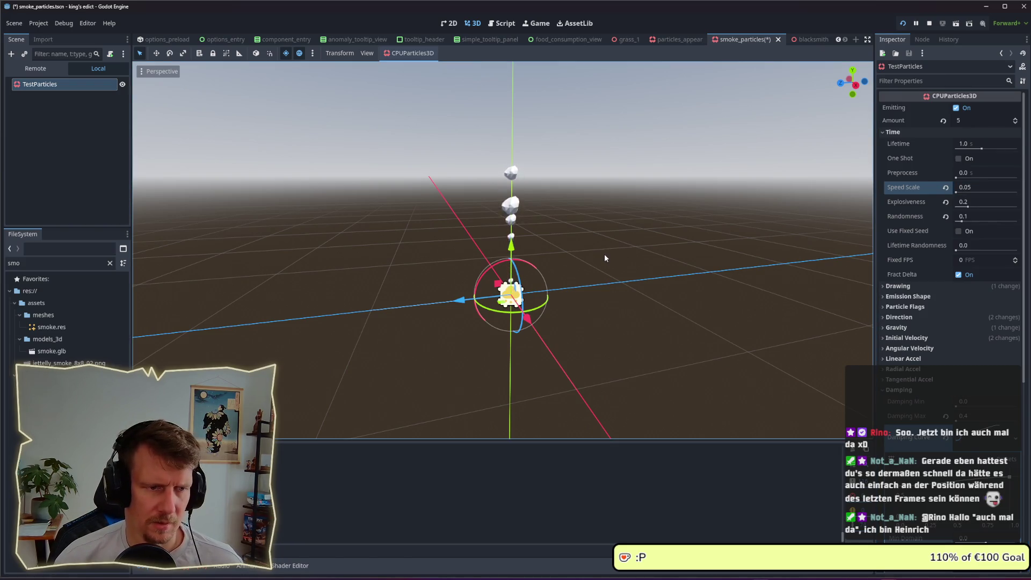
scroll(526, 285, "up", 1)
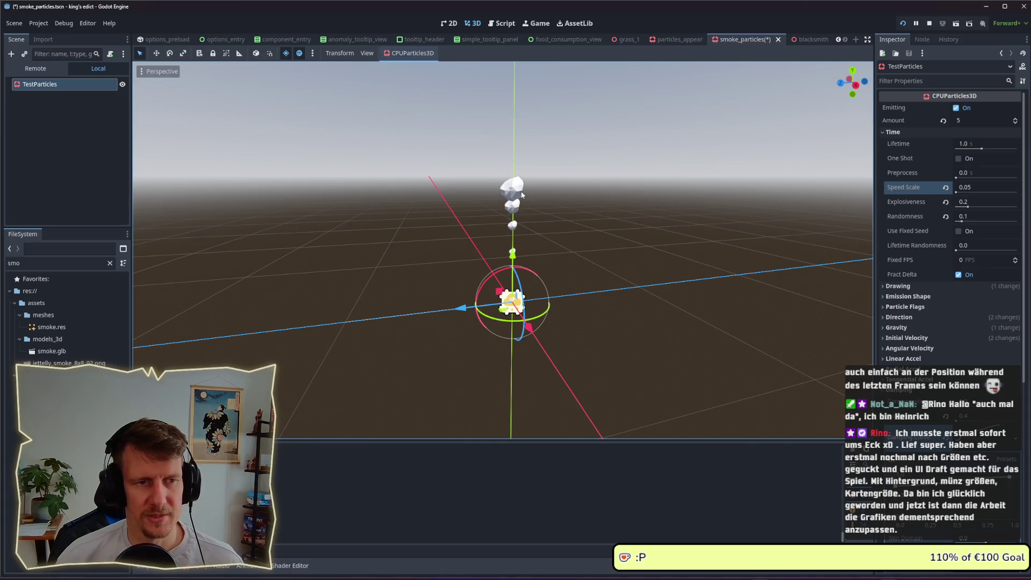
left_click(964, 186)
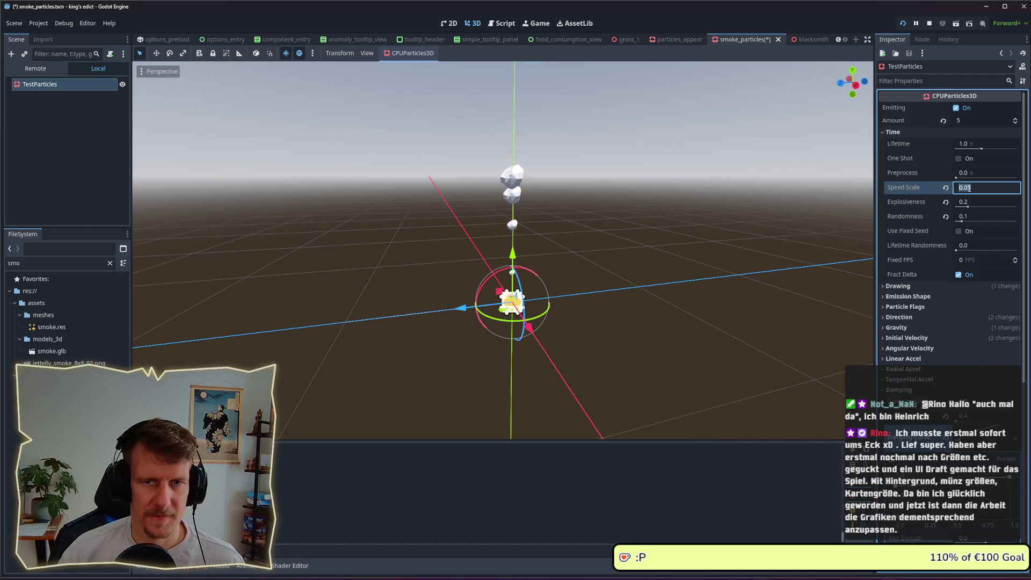
left_click(969, 188)
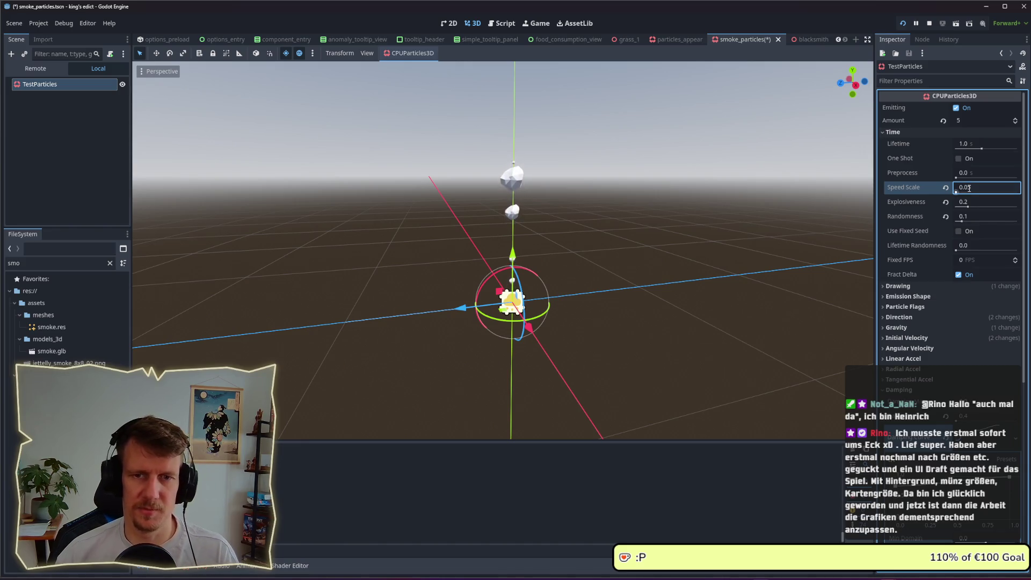
type("1")
left_click(945, 187)
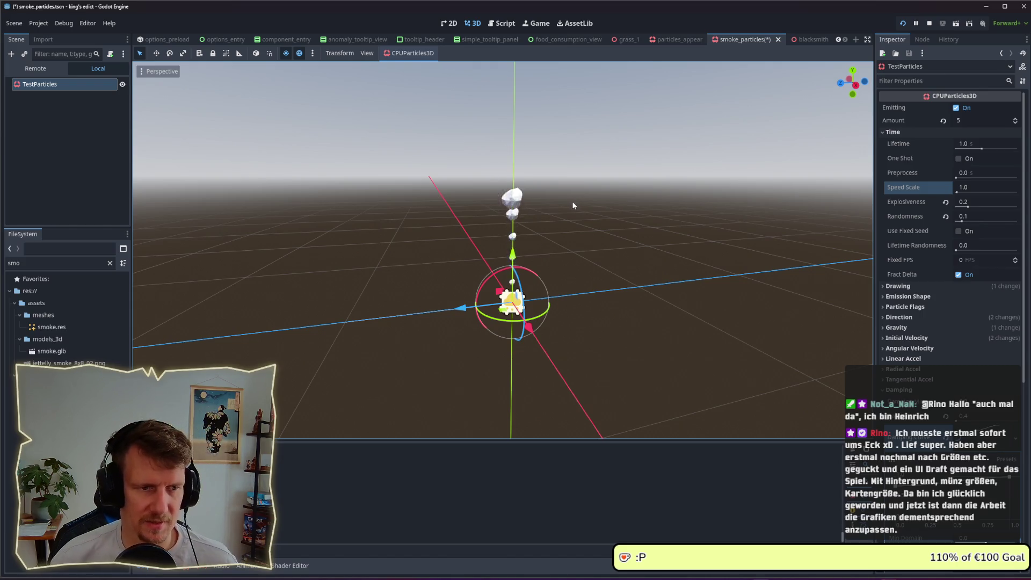
left_click(972, 188)
- Enter 0.5 as the smoke particles' Speed Scale
type("0.5")
key("Return")
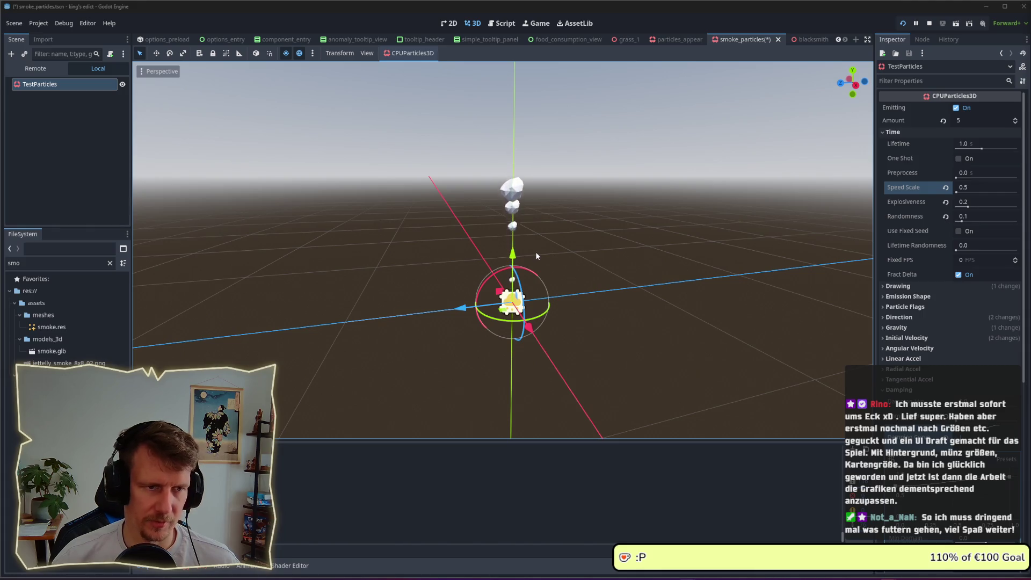
scroll(530, 251, "down", 2)
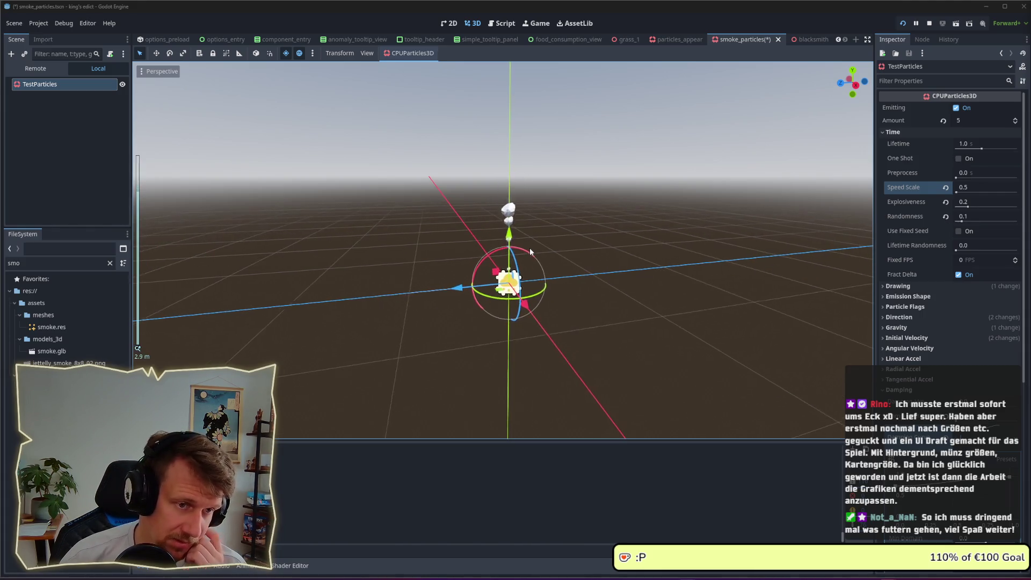
- Save smoke_particles, zoom around the running King's Edict map to check the smoke, and return
left_click_drag(530, 251, 554, 302)
key("ctrl+s")
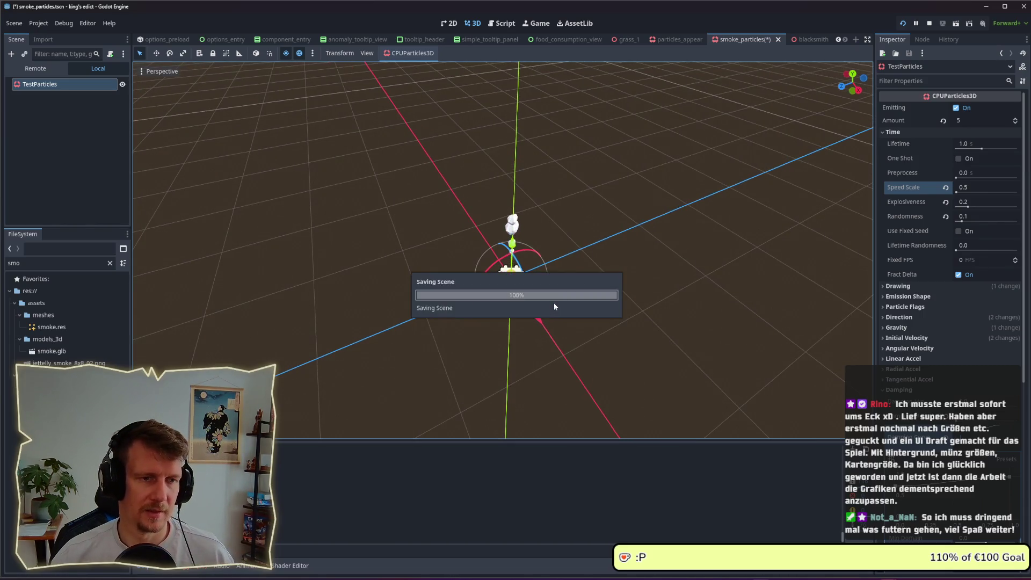
key("alt+Tab")
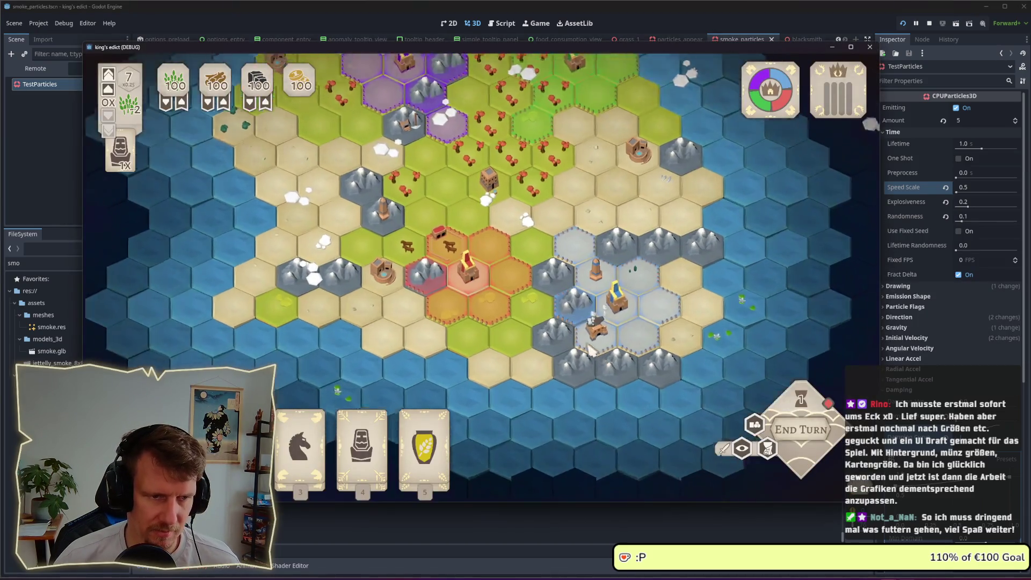
scroll(591, 347, "up", 4)
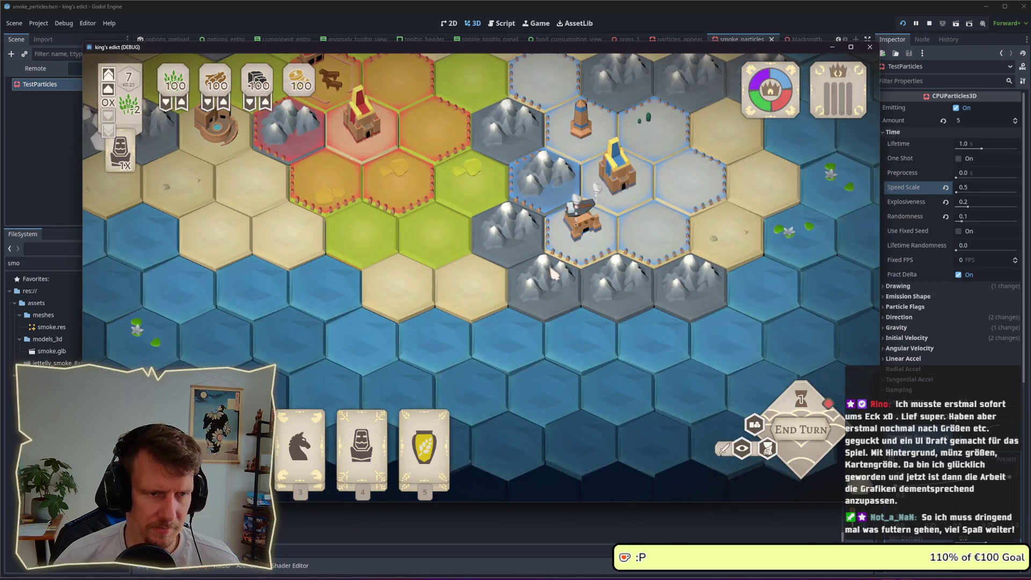
scroll(551, 276, "down", 5)
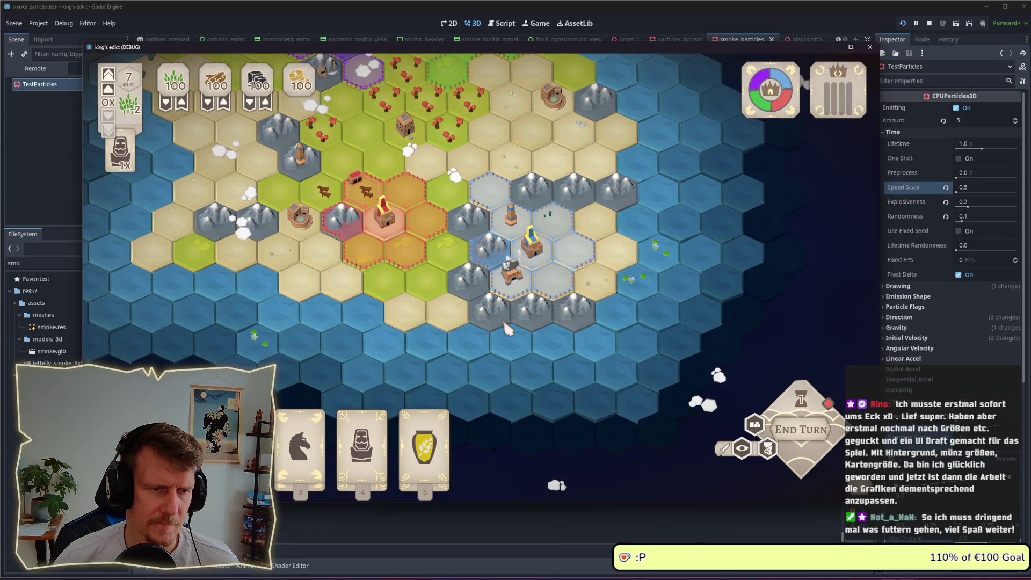
key("alt+Tab")
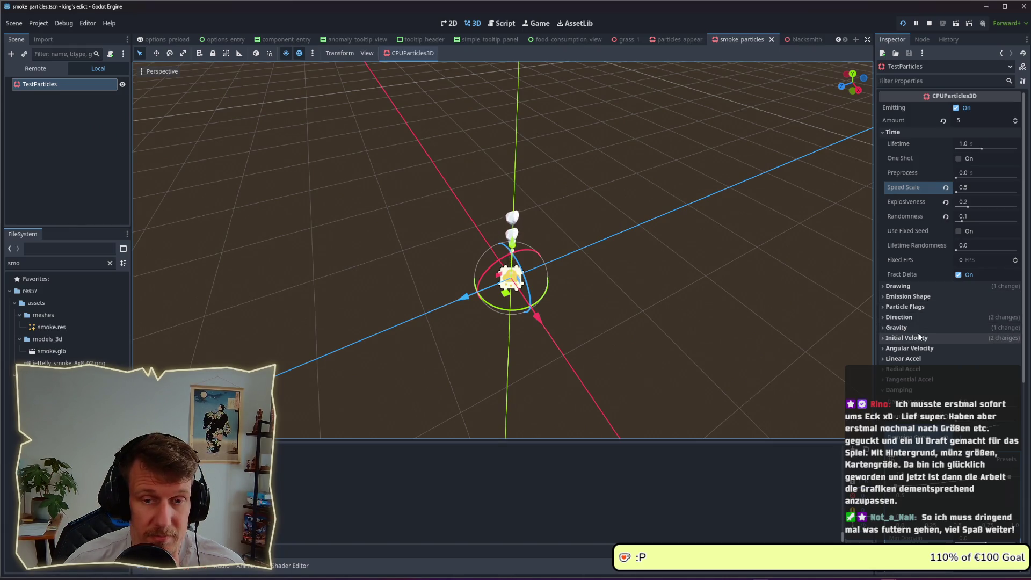
- Expand the Hue Variation and Color sections of the TestParticles inspector
scroll(917, 336, "down", 1)
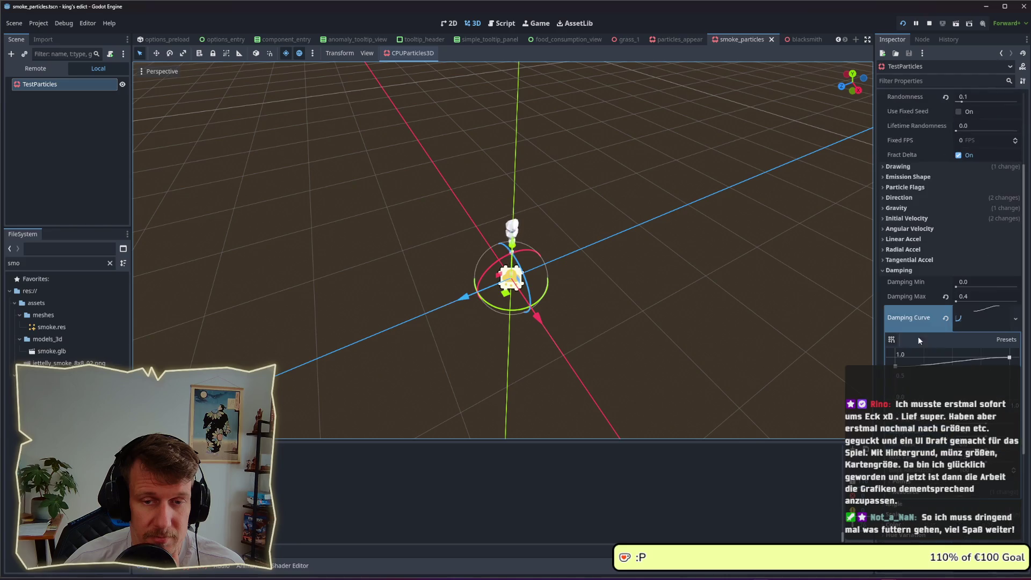
scroll(908, 331, "down", 1)
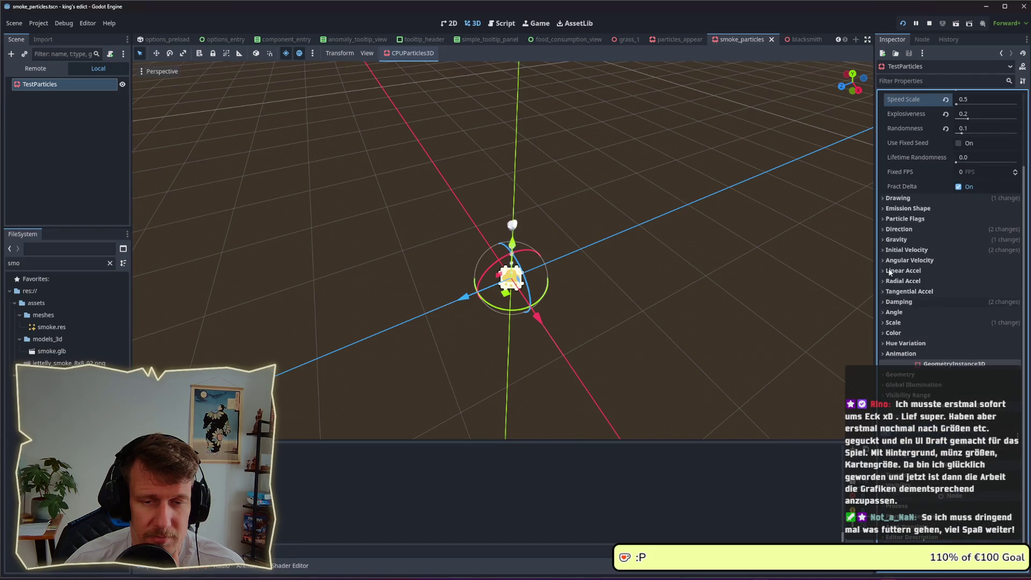
left_click(905, 344)
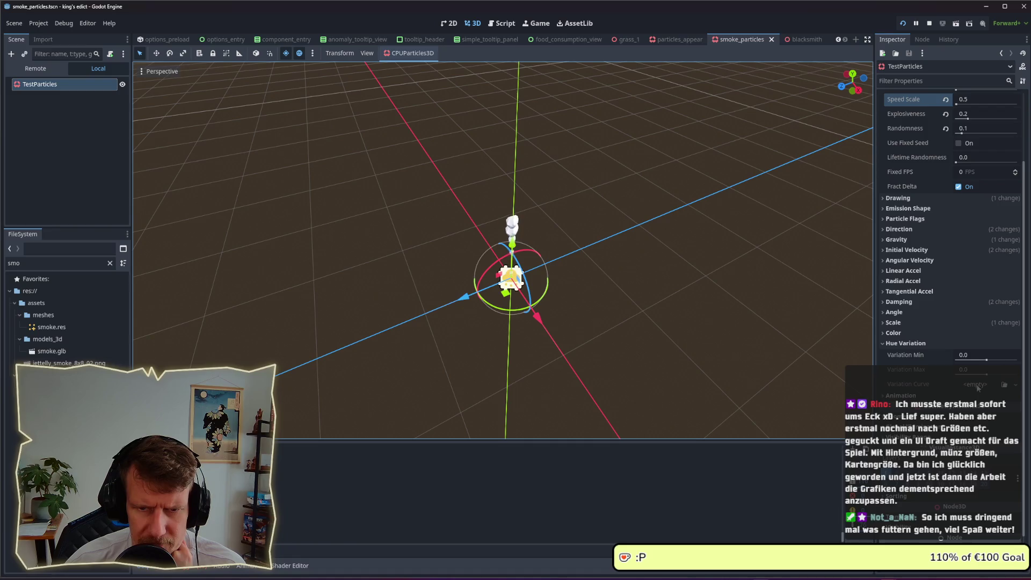
left_click(976, 384)
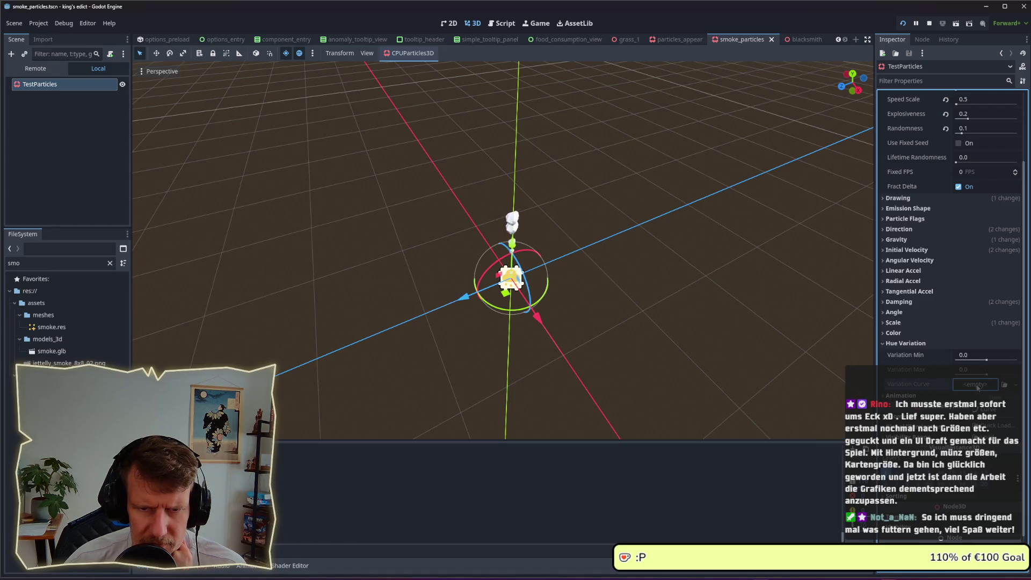
left_click(905, 334)
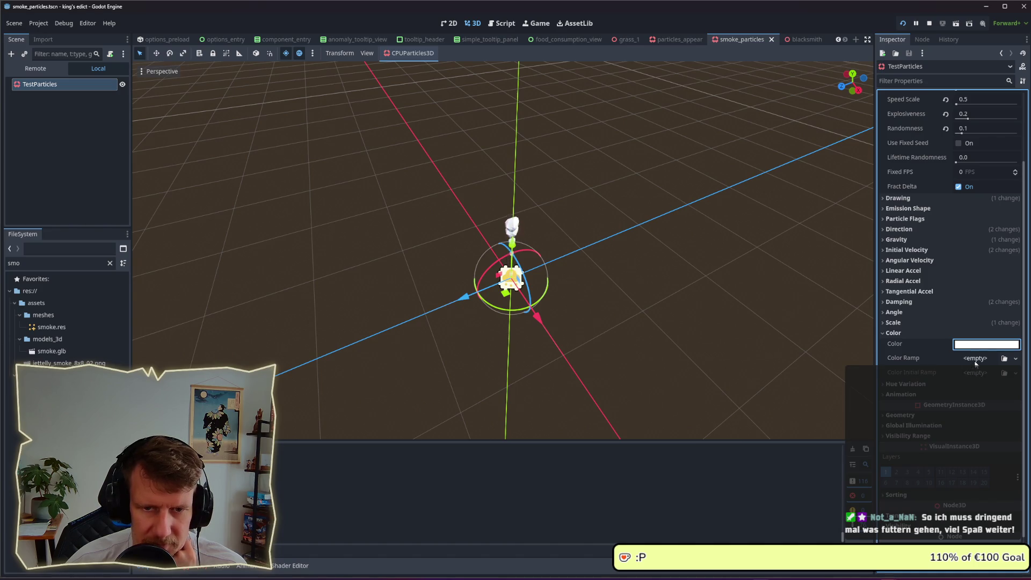
- Try a Color Ramp gradient and a 242424 particle colour, then clear the Color Ramp
left_click(976, 361)
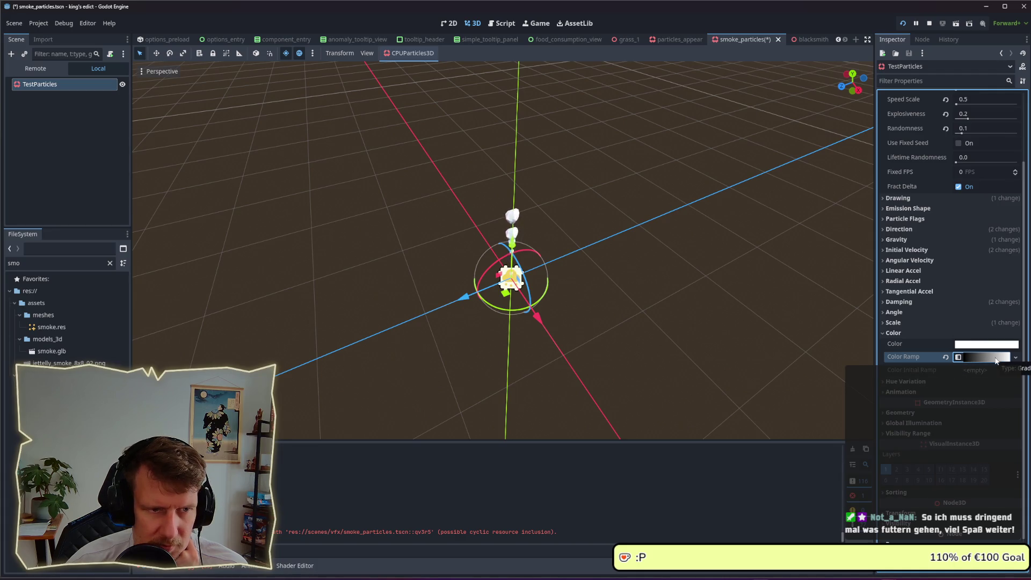
left_click(992, 360)
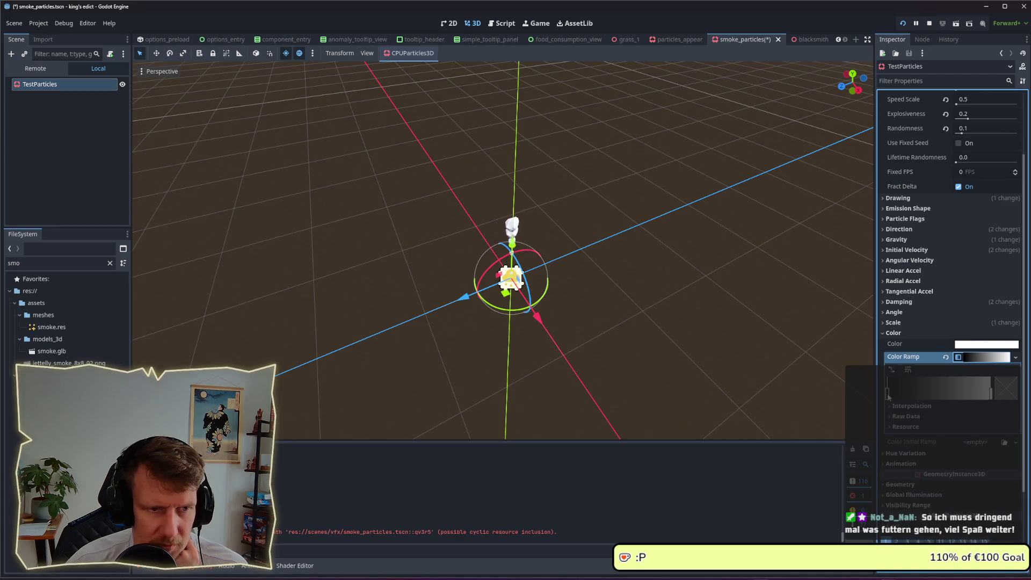
left_click_drag(889, 396, 898, 395)
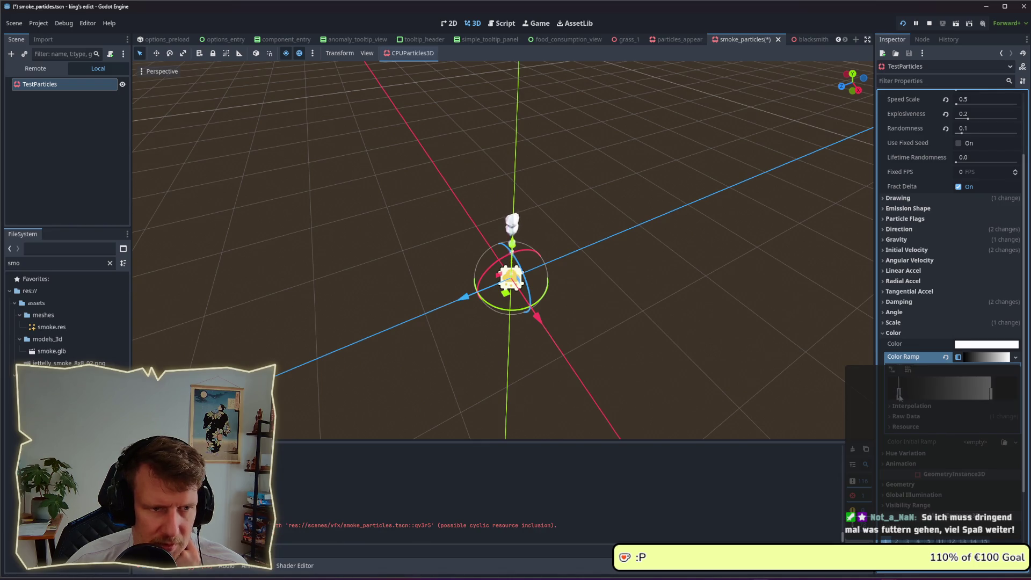
left_click(979, 358)
left_click(976, 370)
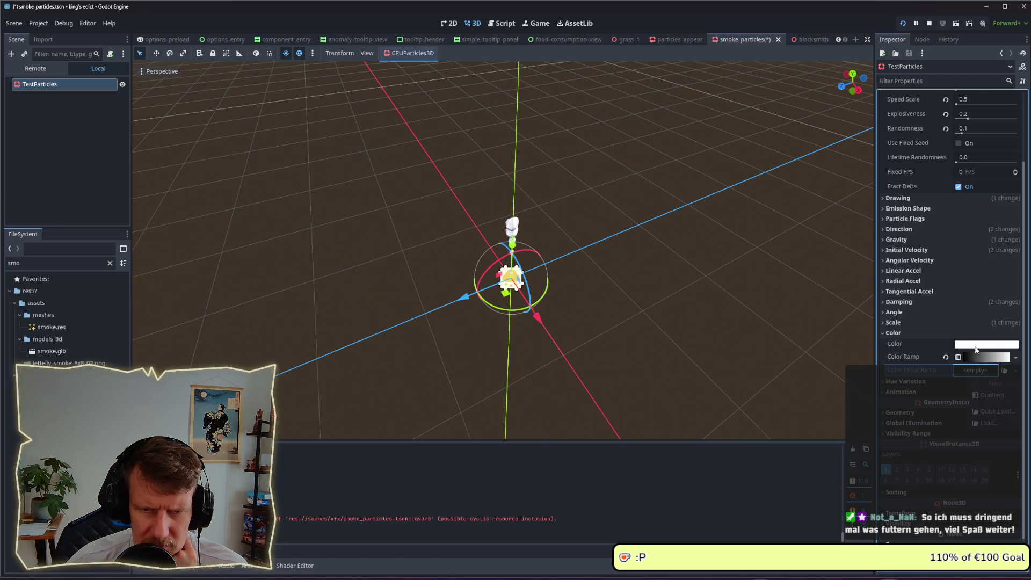
left_click(977, 346)
left_click_drag(953, 254, 946, 254)
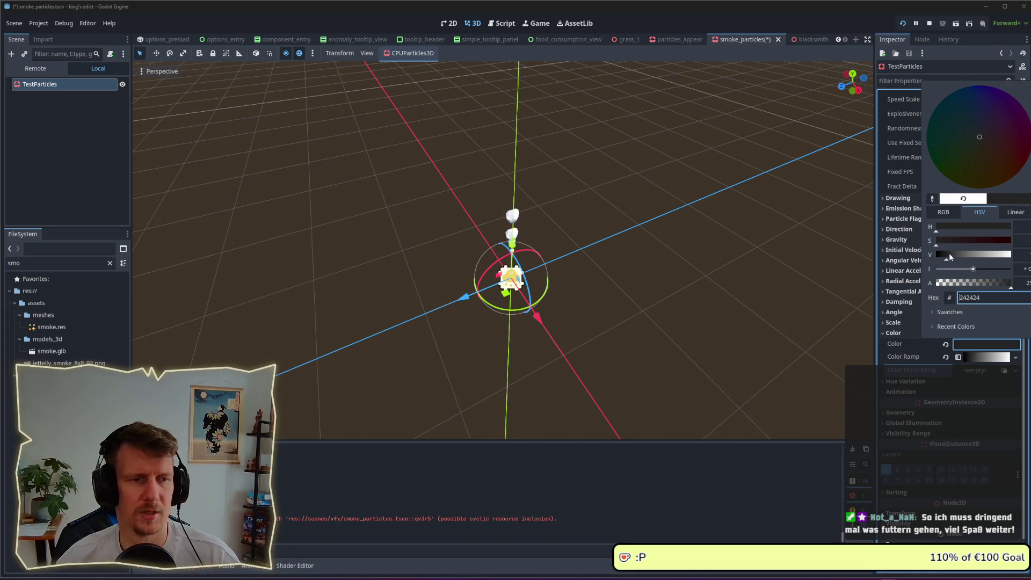
key("Escape")
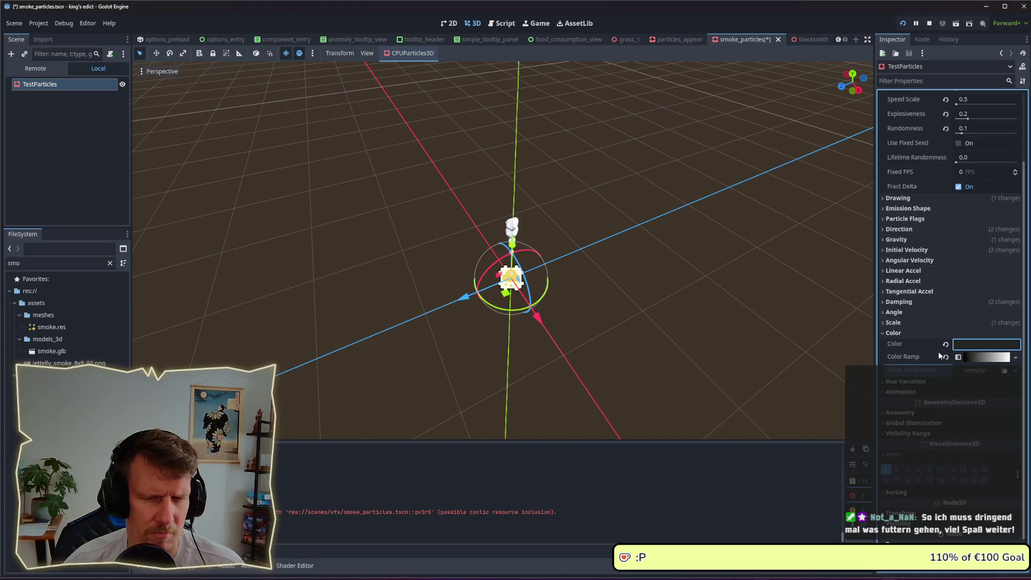
scroll(537, 283, "up", 2)
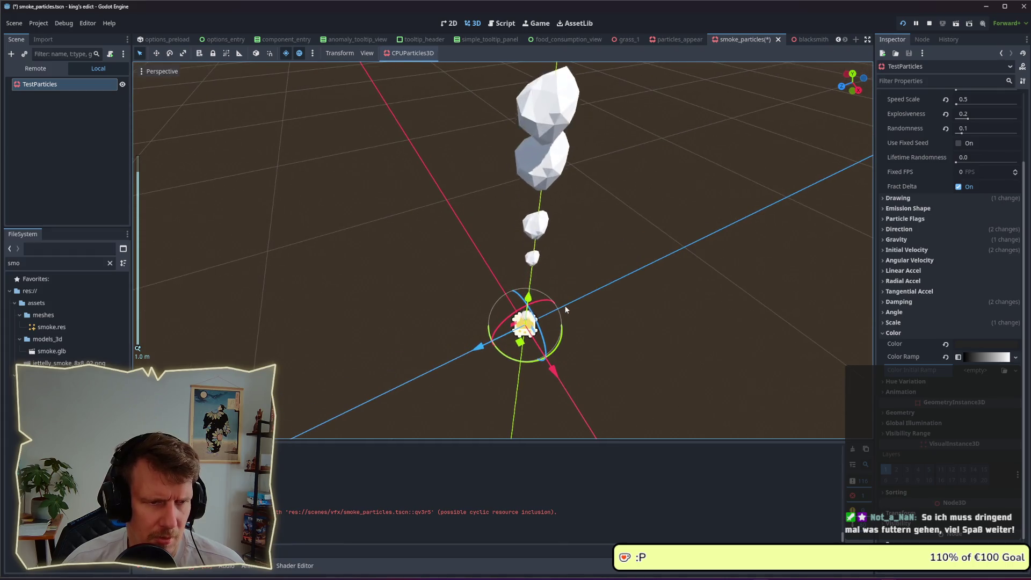
left_click(946, 356)
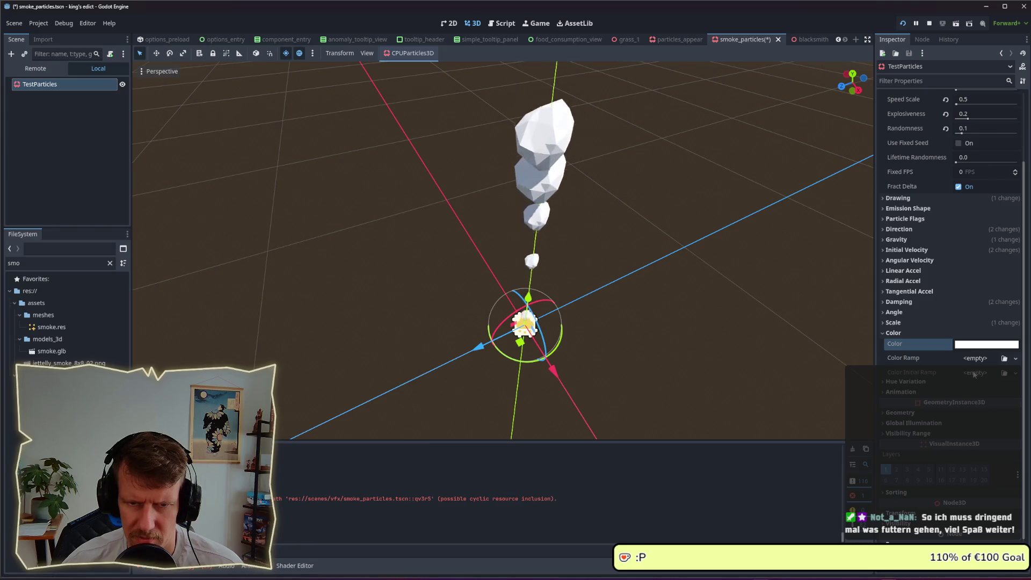
- Add a Color Initial Ramp gradient, move and add stops, then remove it and collapse Color
left_click(975, 373)
left_click(988, 398)
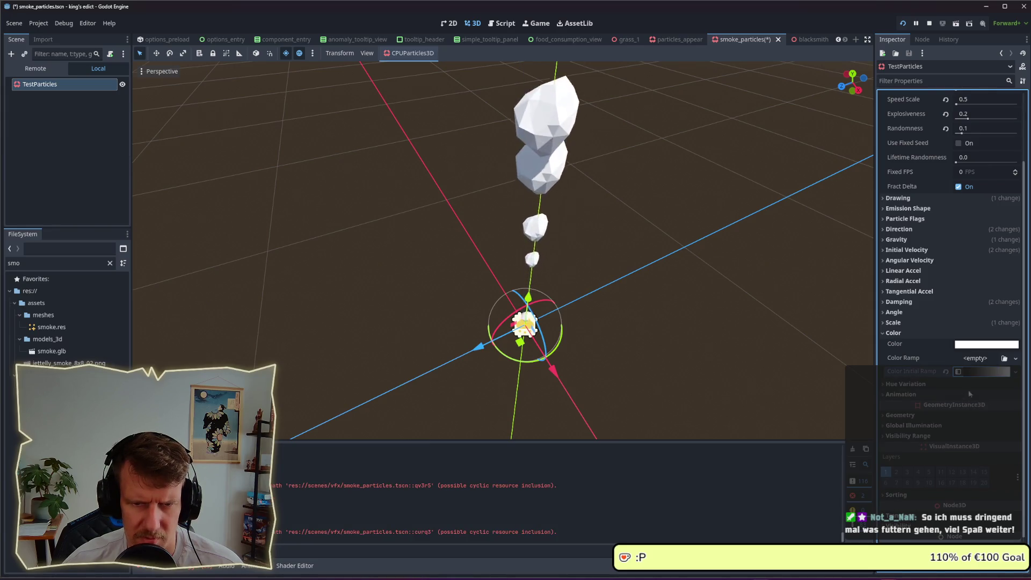
mouse_move(920, 376)
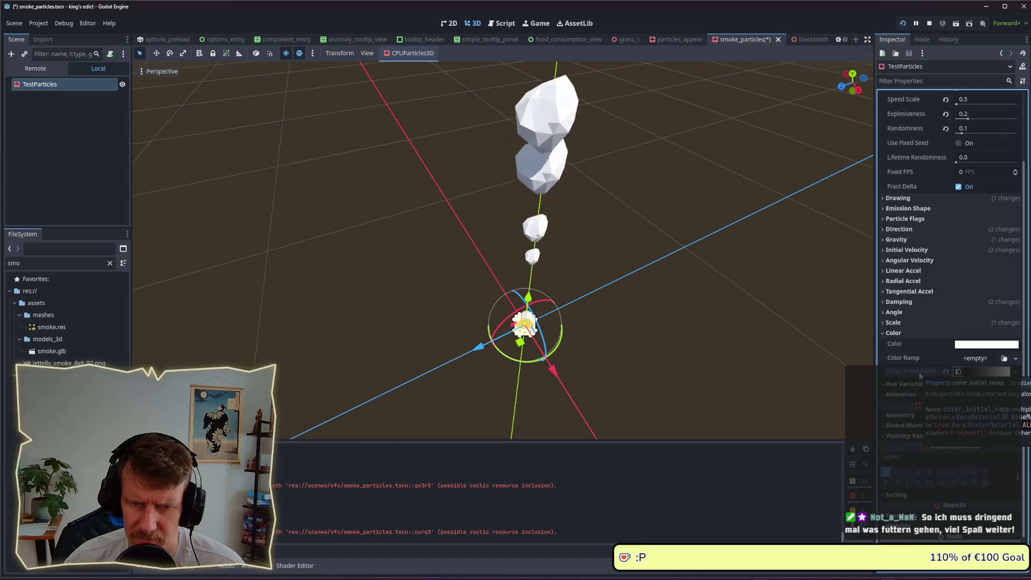
left_click(977, 374)
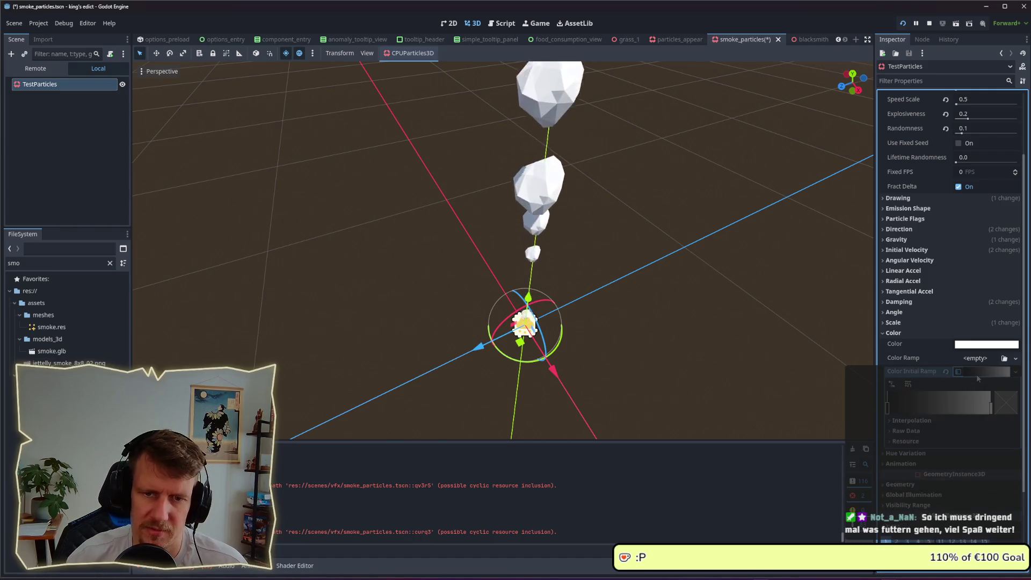
left_click_drag(890, 407, 968, 413)
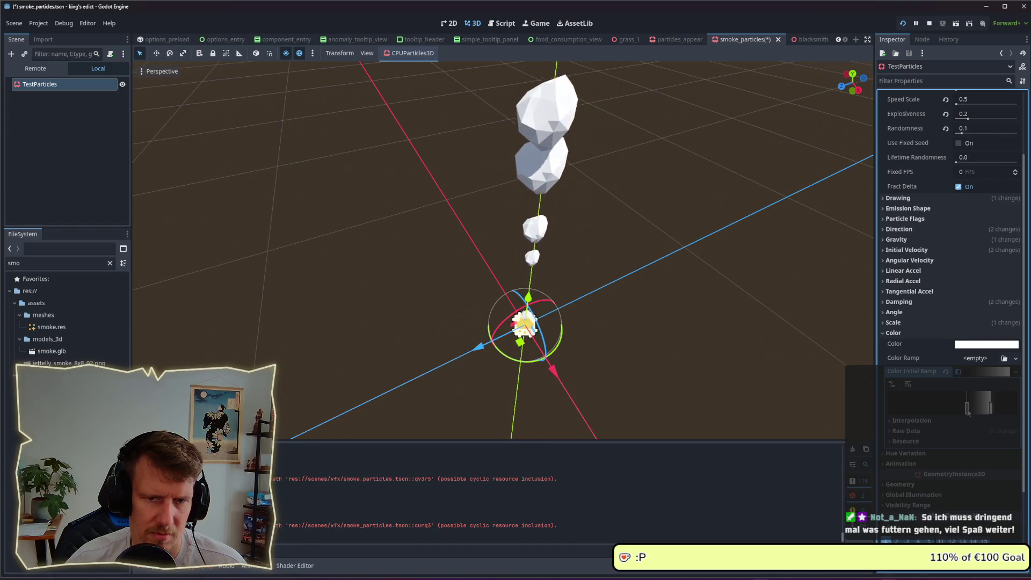
left_click(945, 409)
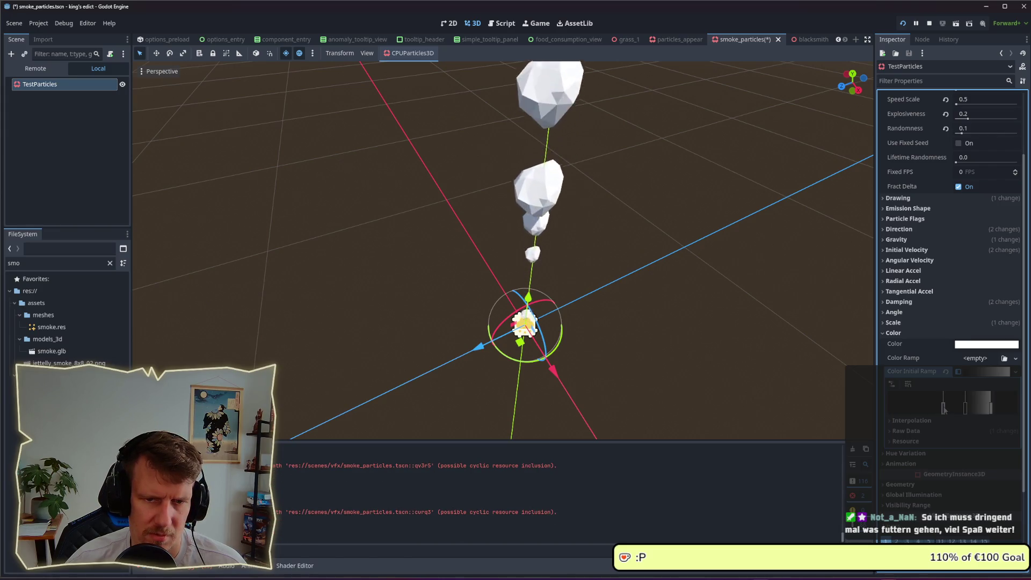
left_click(978, 374)
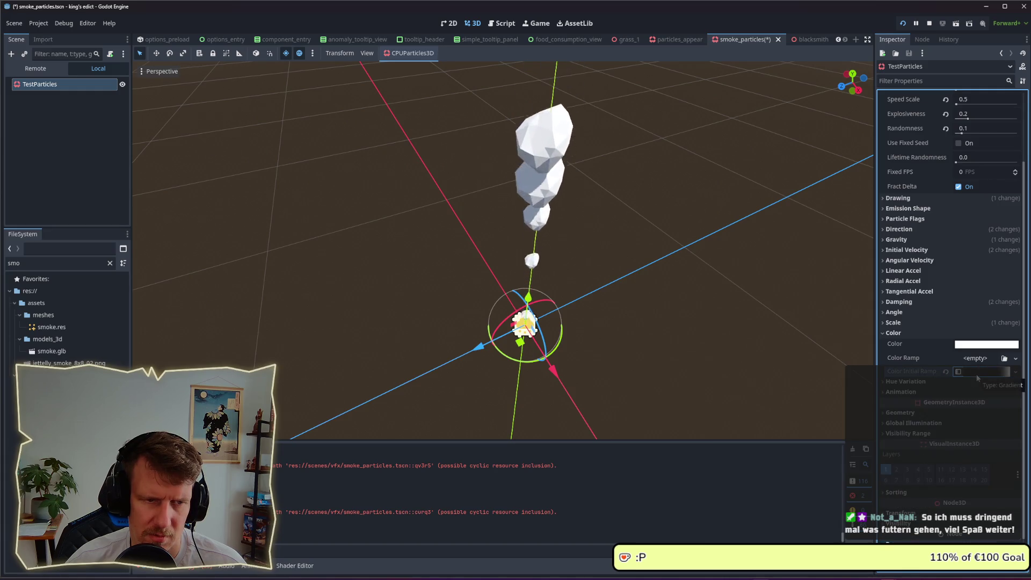
left_click(945, 371)
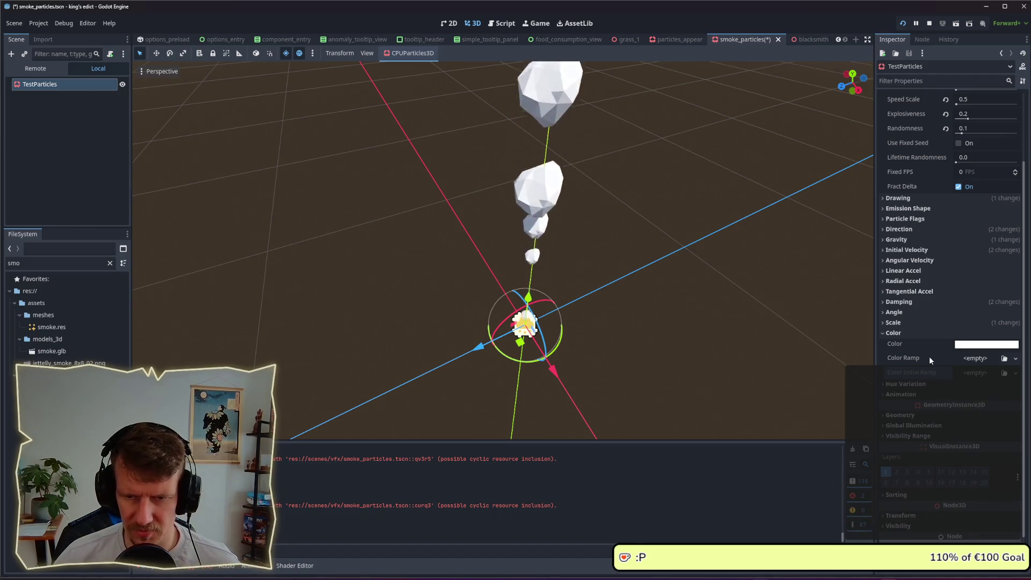
left_click(896, 333)
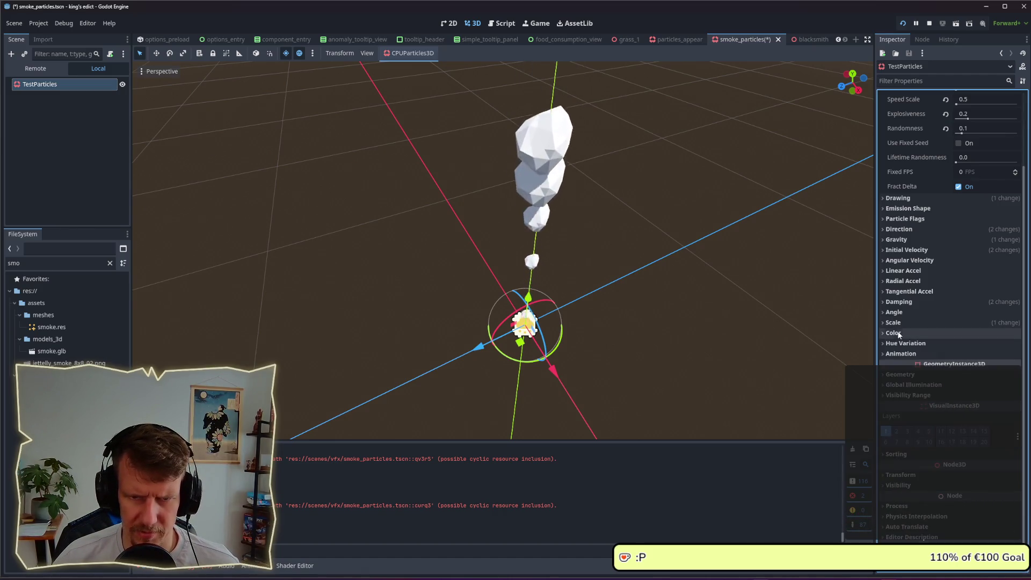
- Set Angle Max to 67.7 with Angle Min at 0, then add and remove an Angle Curve
left_click(904, 315)
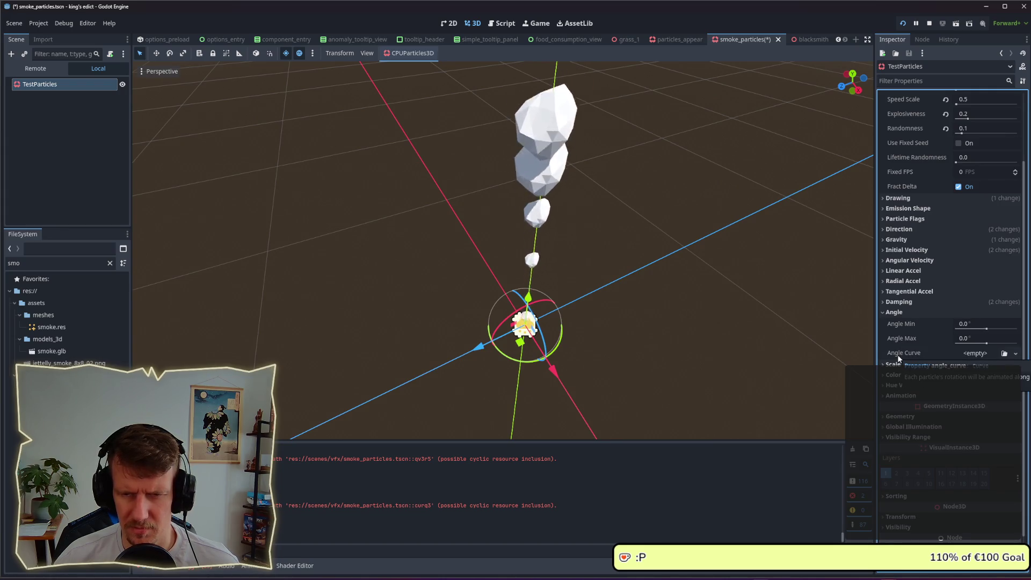
mouse_move(961, 343)
left_mouse_down()
mouse_move(990, 342)
mouse_move(971, 331)
left_mouse_up()
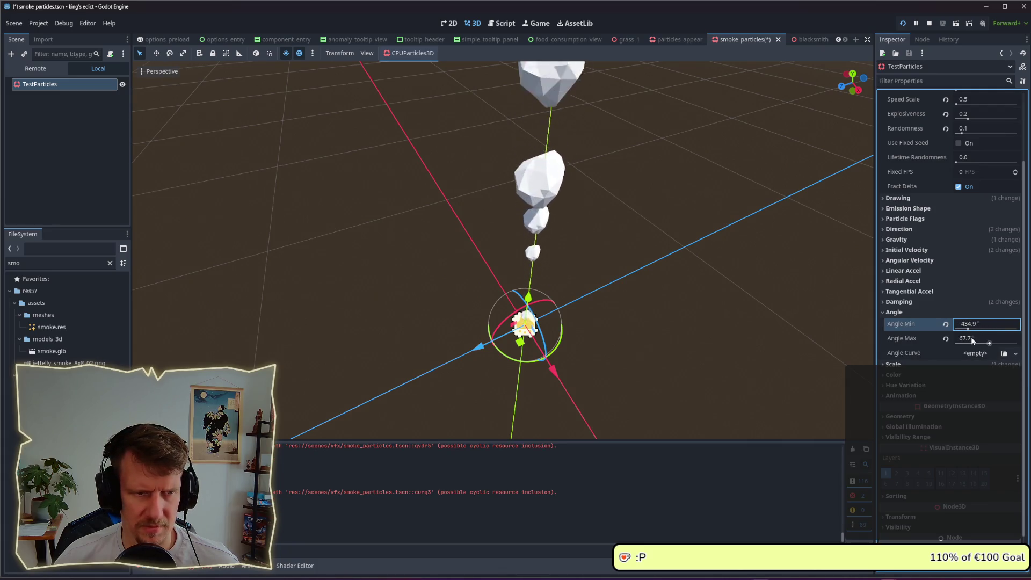
scroll(758, 325, "down", 3)
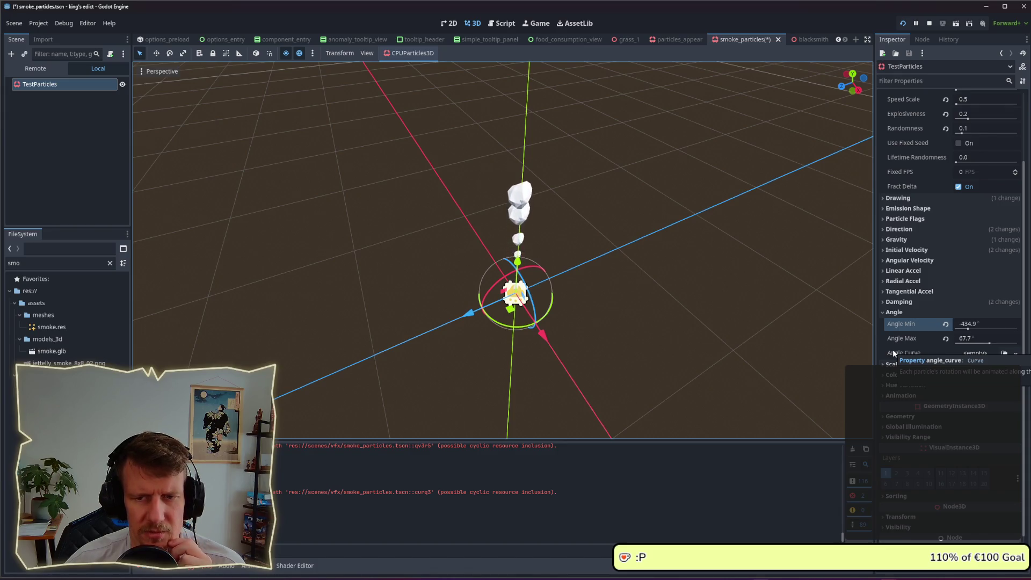
left_click(974, 354)
left_click(987, 379)
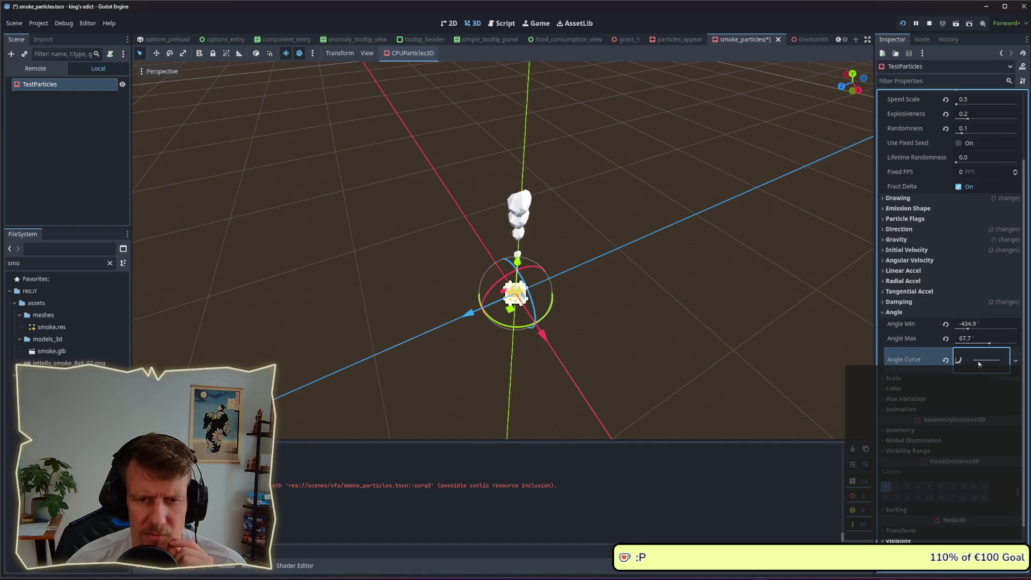
left_click(979, 364)
left_click_drag(1009, 420, 1011, 408)
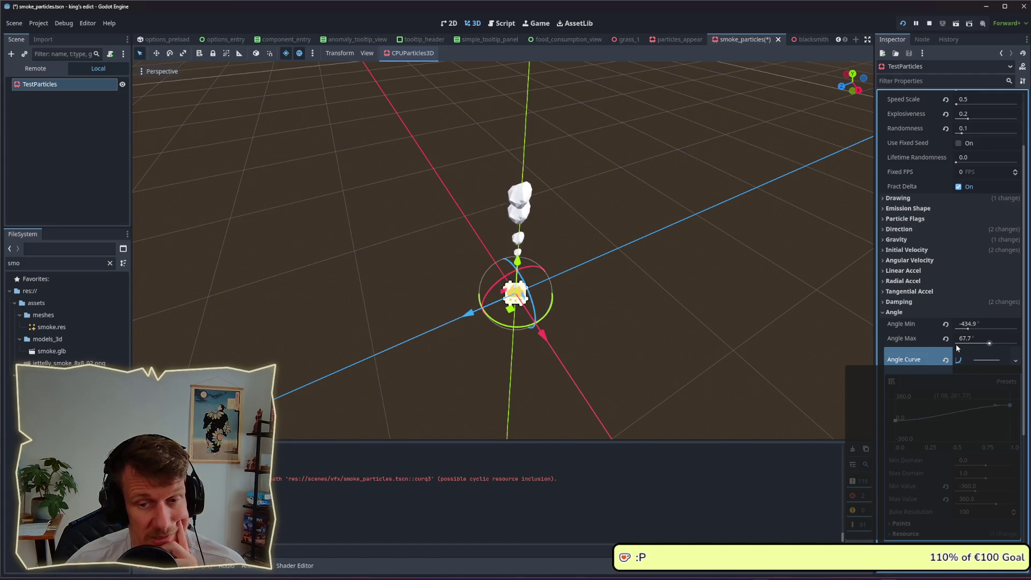
left_click(1015, 361)
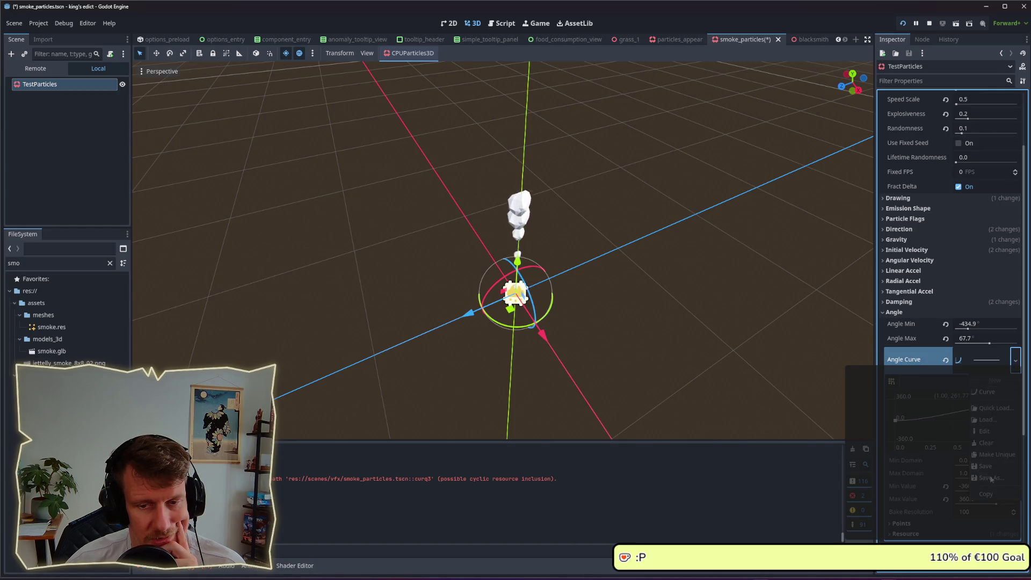
left_click(987, 443)
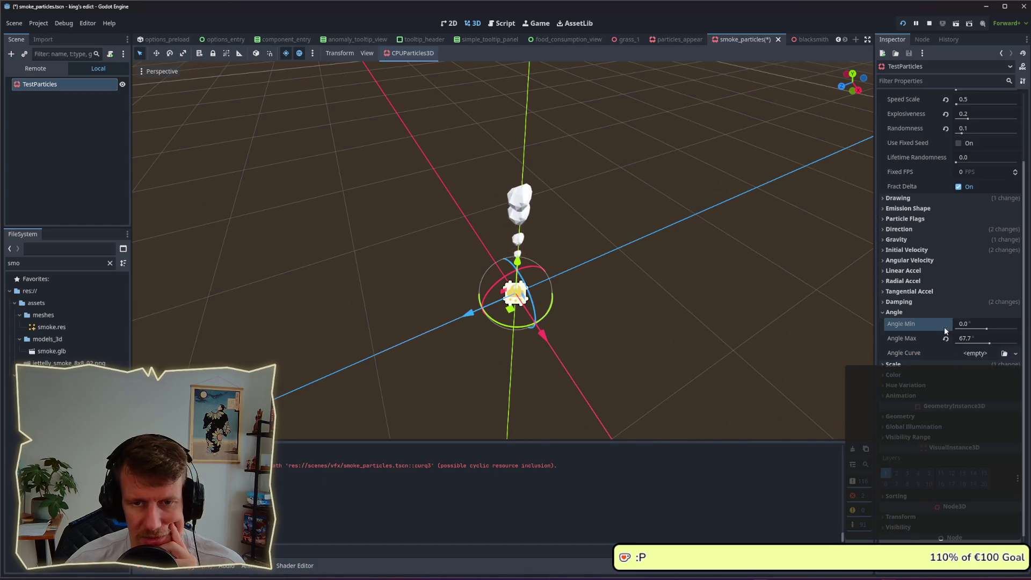
left_click(894, 312)
- Look through the Damping, Direction and Angular Velocity sections, then collapse Time and Direction
left_click(893, 303)
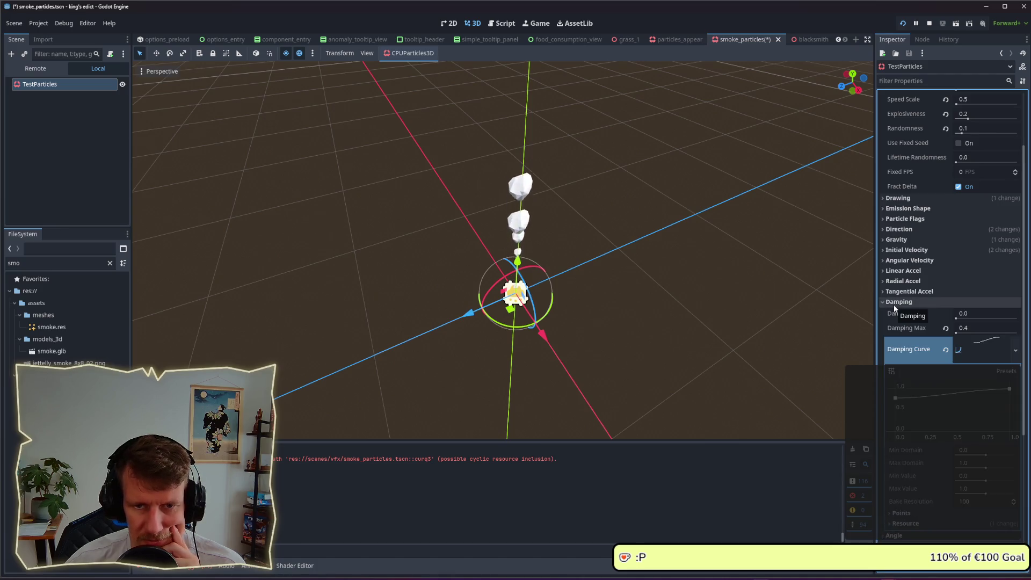
left_click(894, 304)
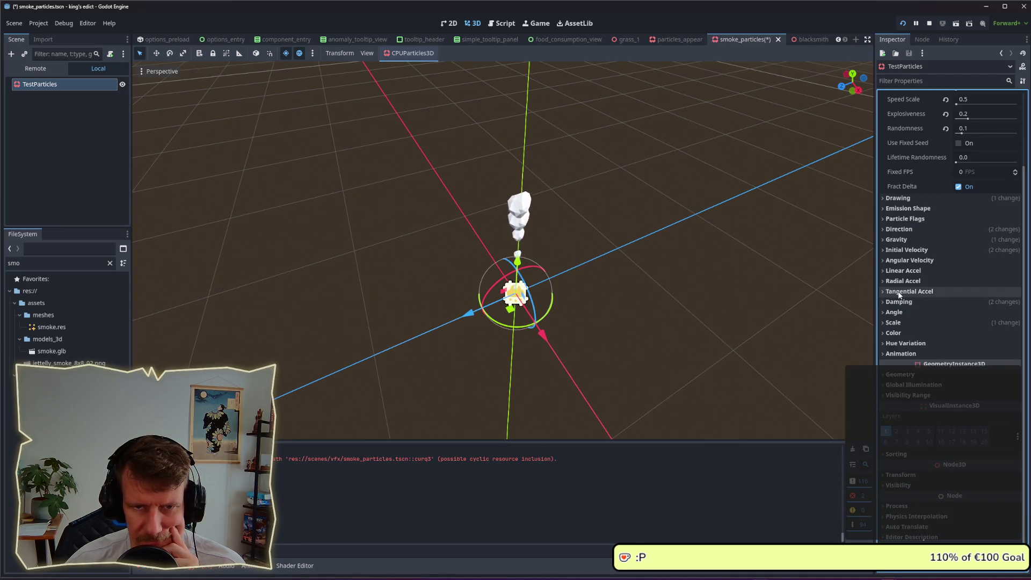
left_click(896, 230)
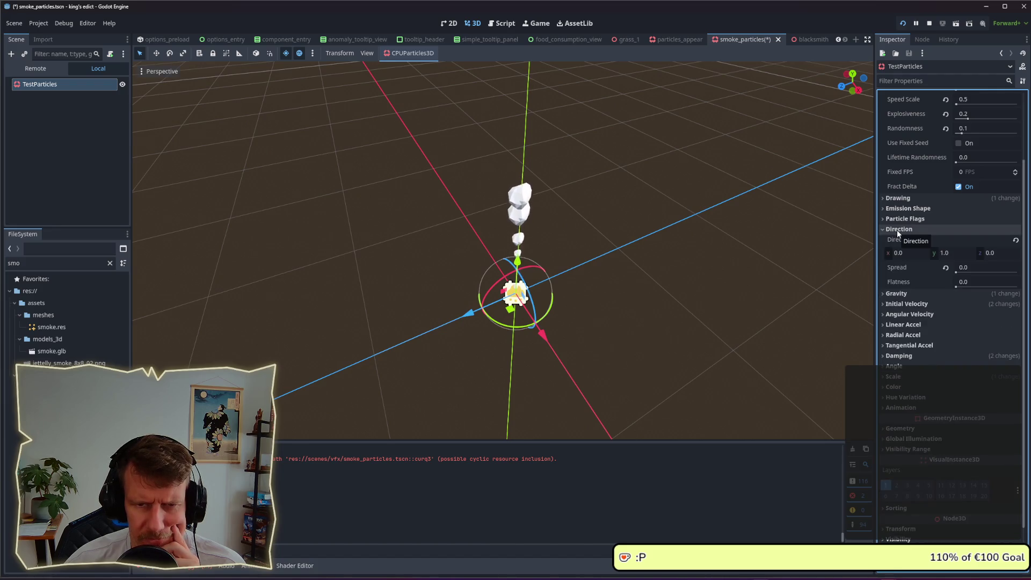
scroll(920, 263, "up", 3)
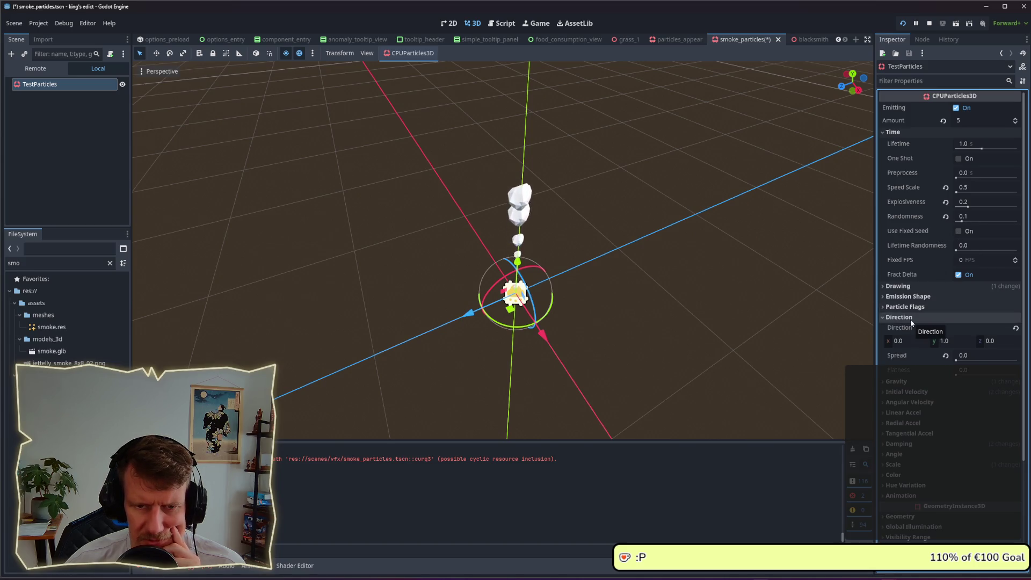
scroll(911, 319, "down", 5)
left_click(904, 260)
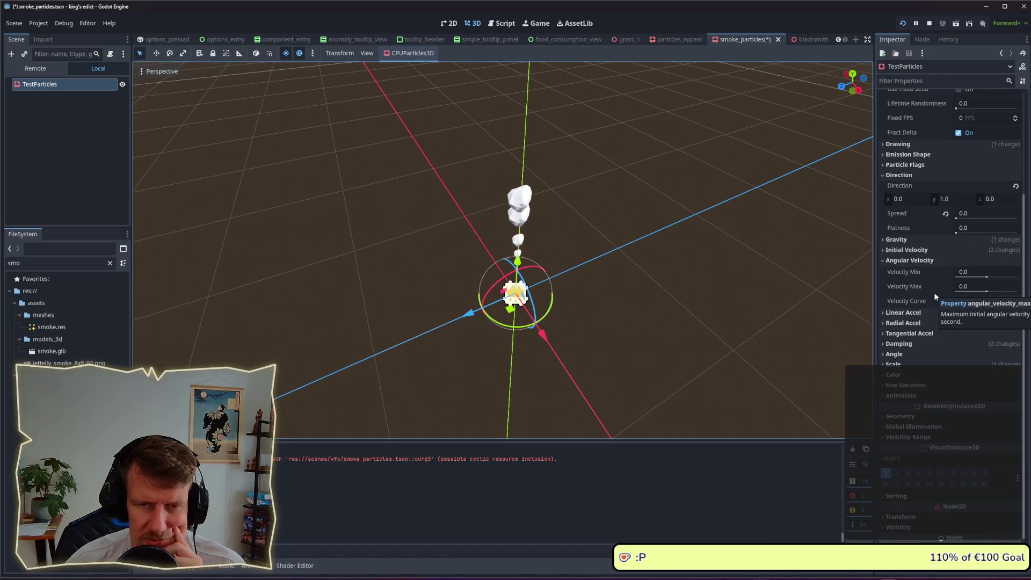
left_click(894, 261)
scroll(913, 280, "up", 3)
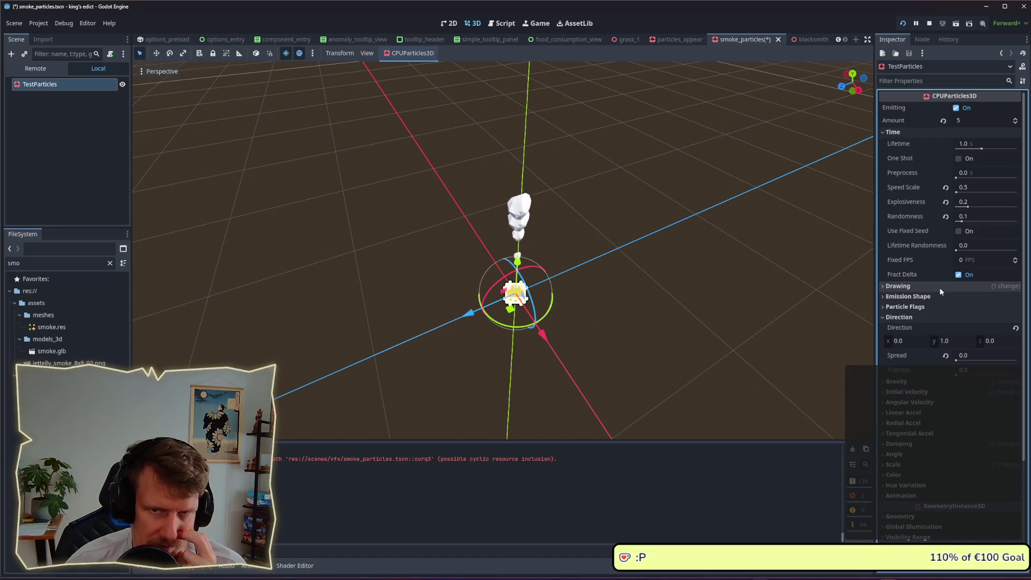
left_click(898, 131)
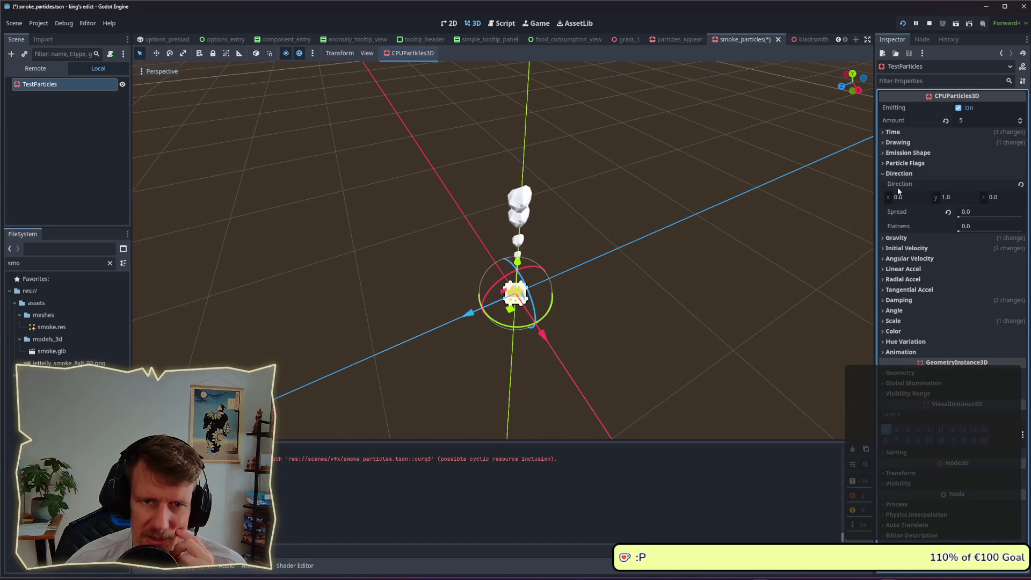
left_click(898, 174)
- Check the Geometry and Global Illumination sections and expand Drawing
left_click(916, 322)
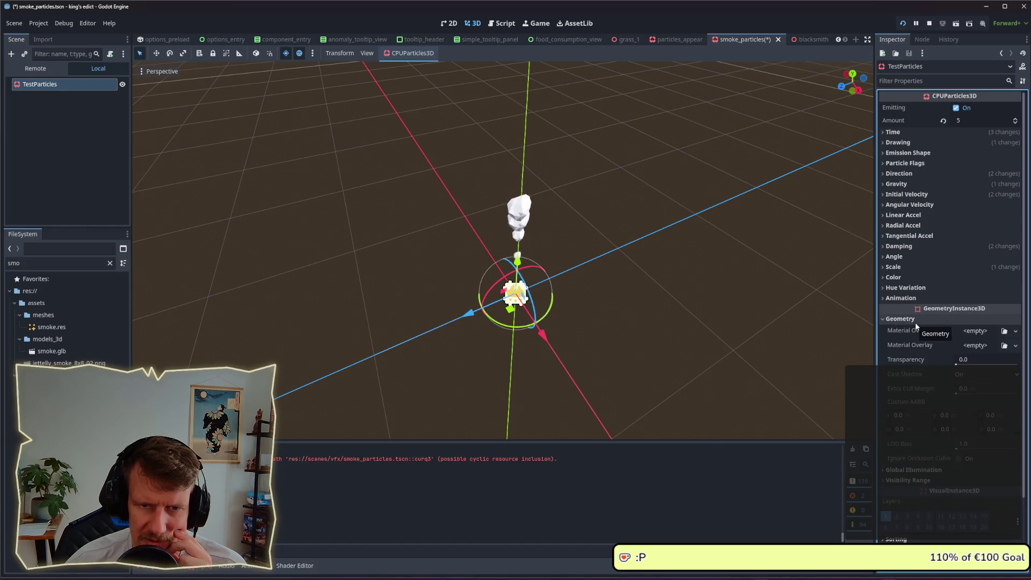
left_click(916, 321)
left_click(918, 330)
left_click(917, 329)
left_click(906, 320)
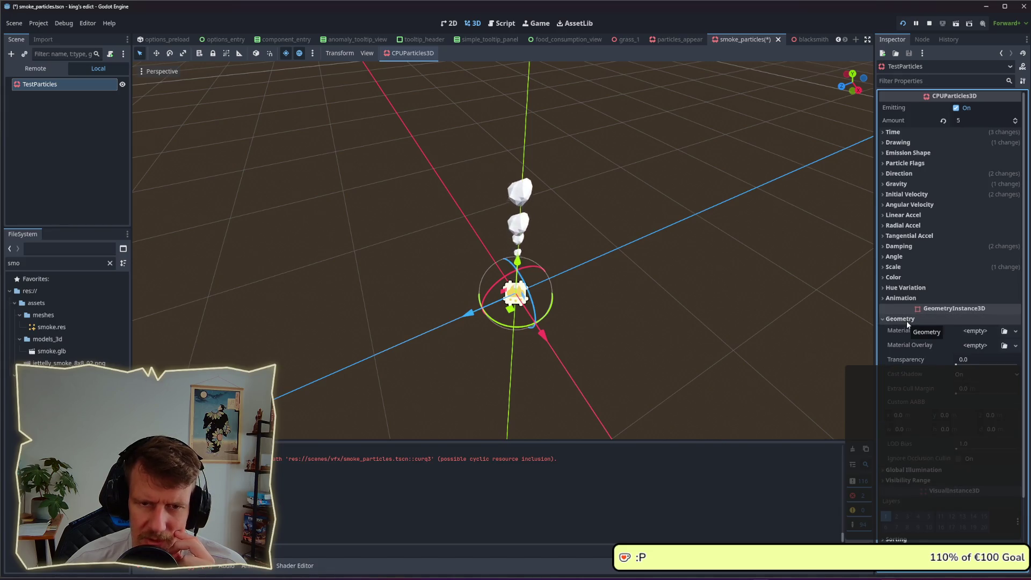
left_click(907, 321)
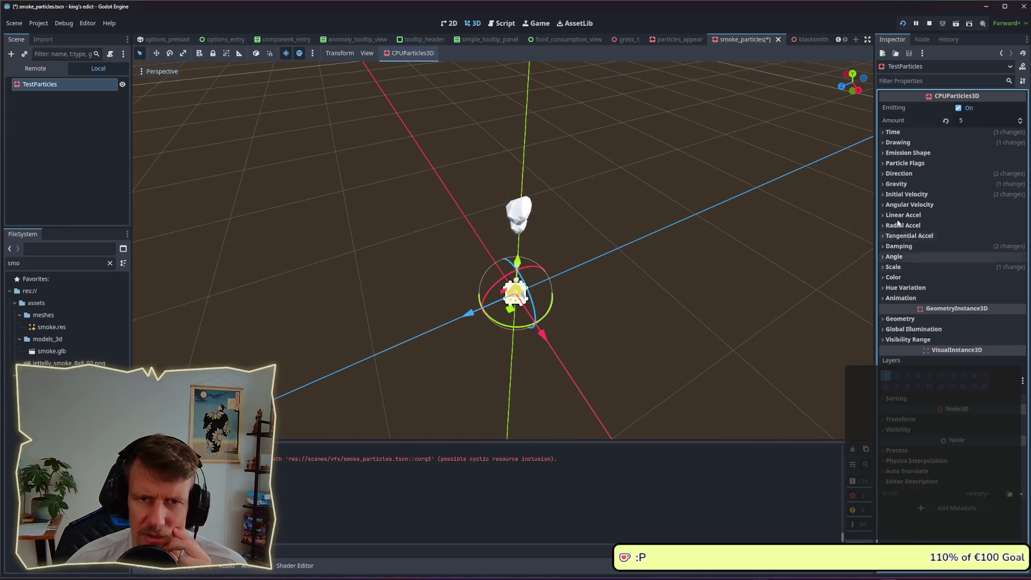
left_click(914, 142)
- Open the mesh's Surface 0 StandardMaterial3D and enable Emission on it
left_click(985, 232)
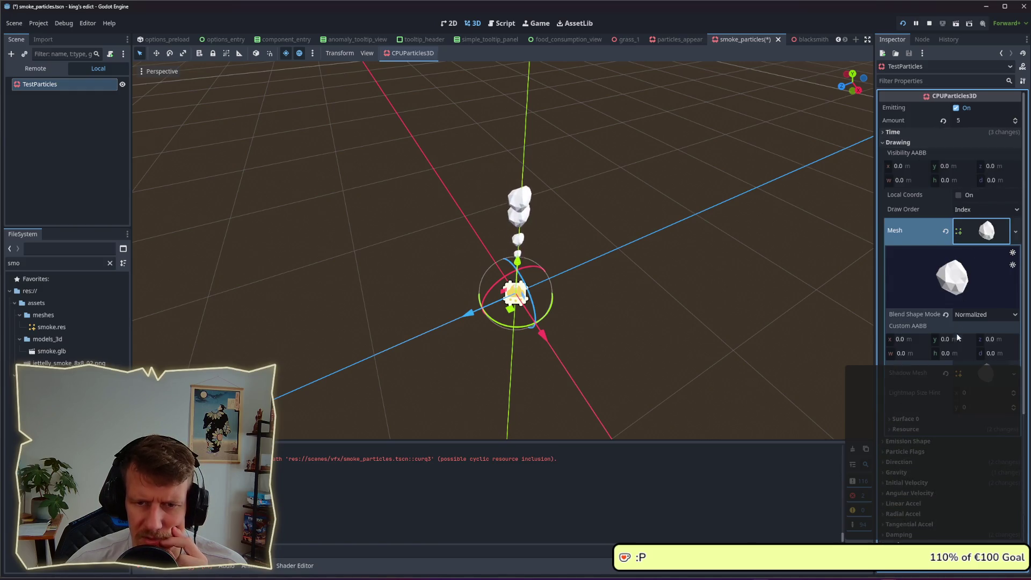
scroll(958, 322, "down", 5)
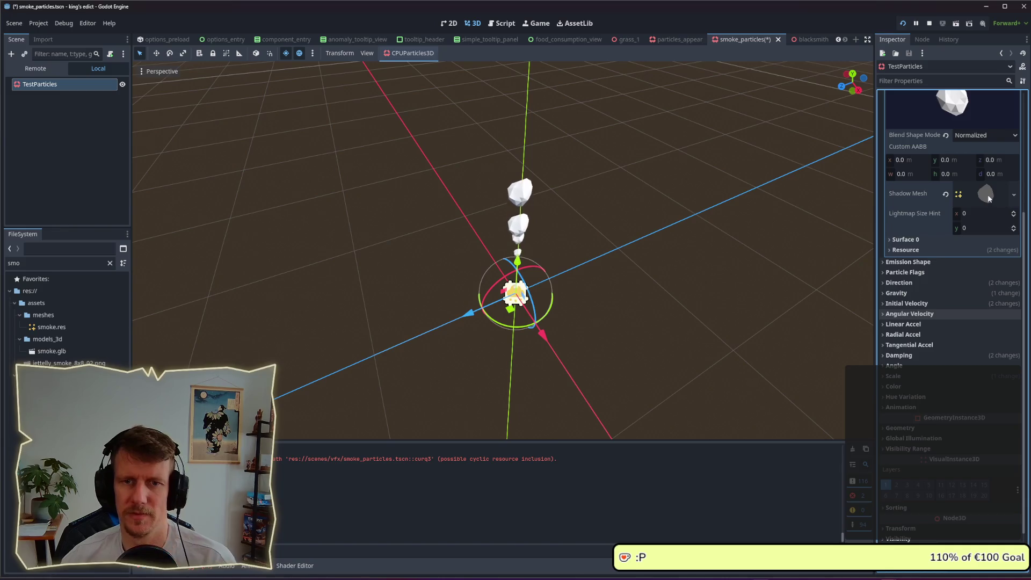
scroll(975, 212, "up", 3)
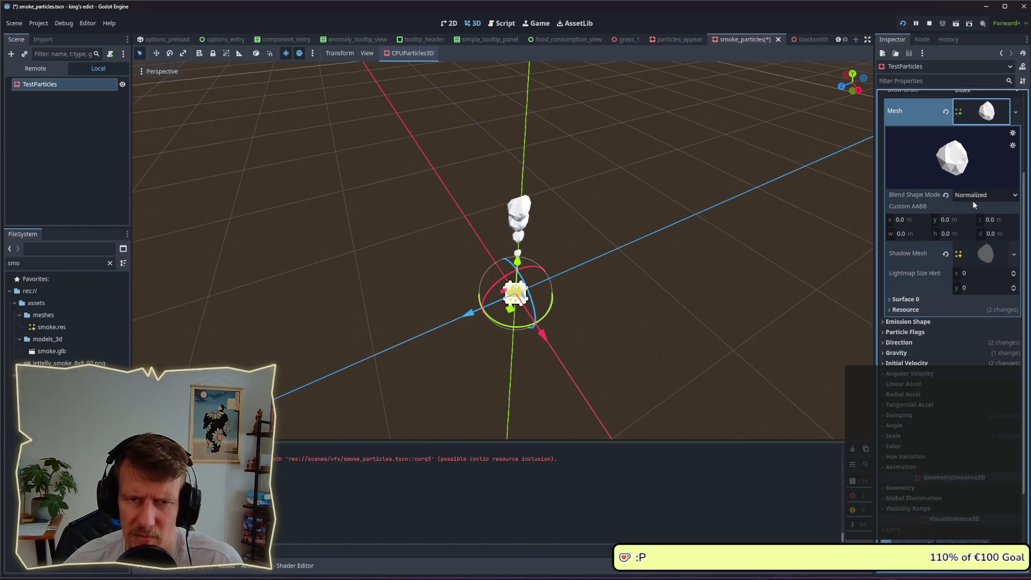
left_click(976, 256)
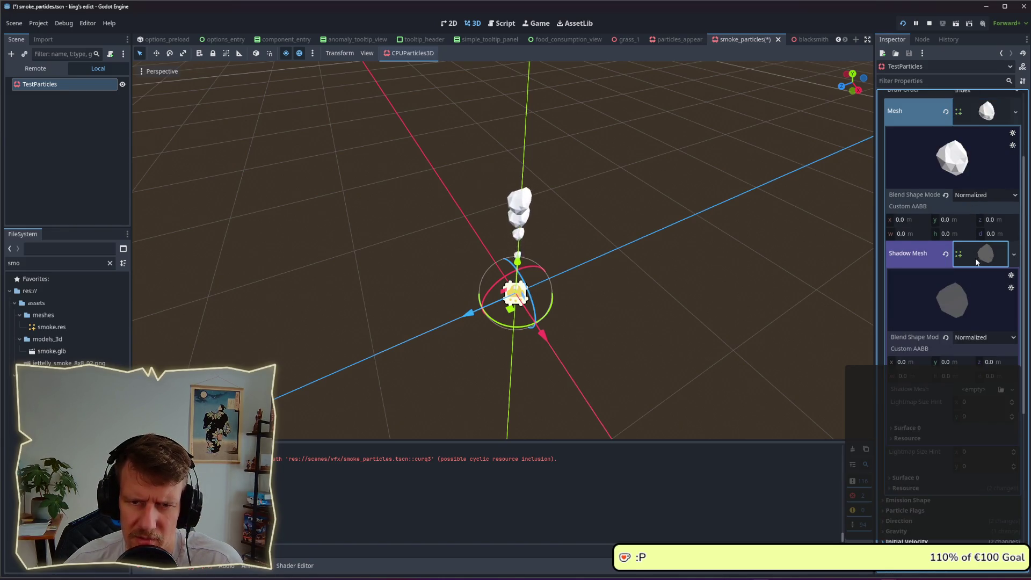
scroll(968, 279, "down", 6)
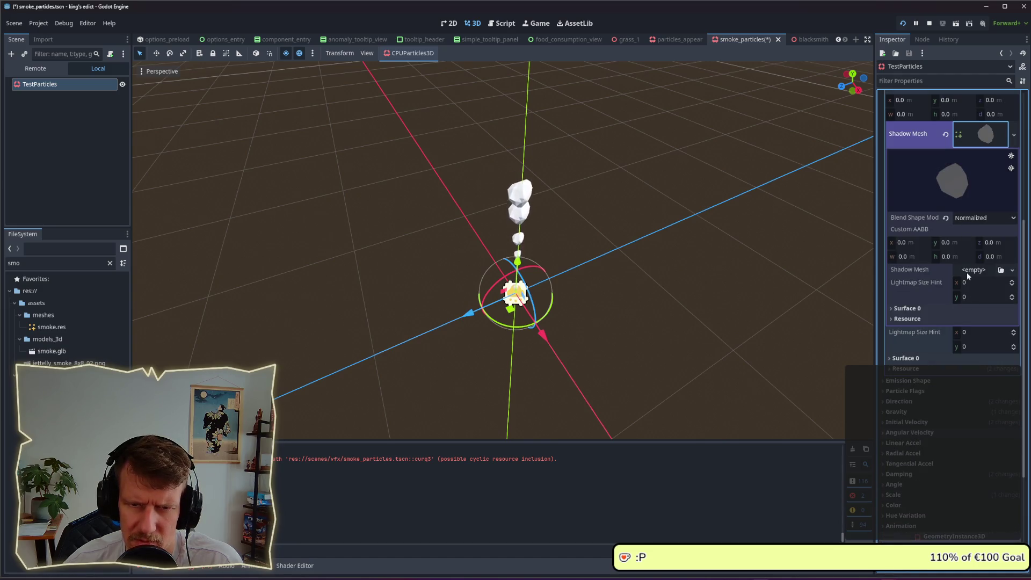
left_click(910, 358)
left_click(958, 391)
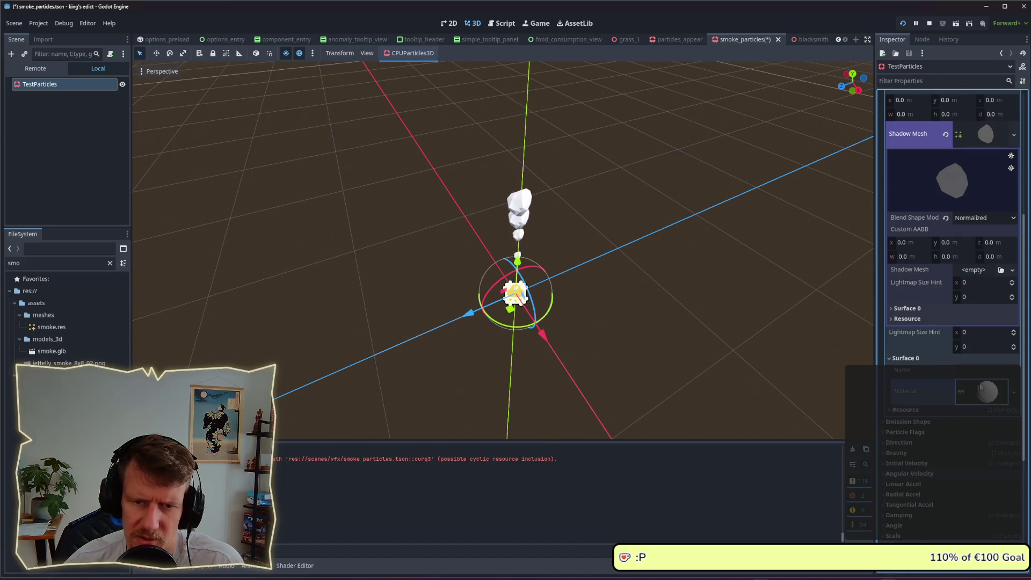
scroll(958, 391, "down", 5)
scroll(958, 396, "down", 2)
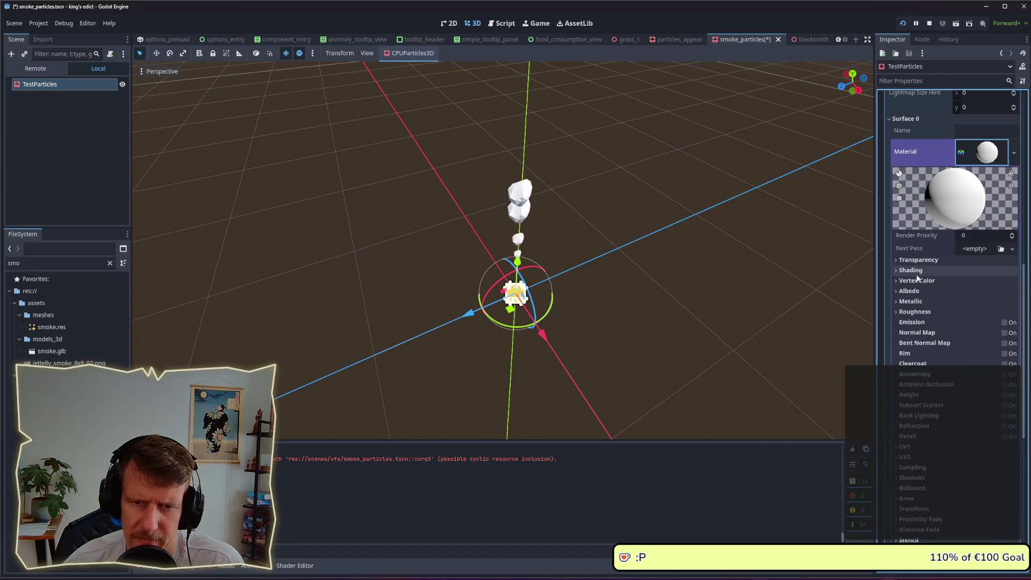
left_click(1004, 323)
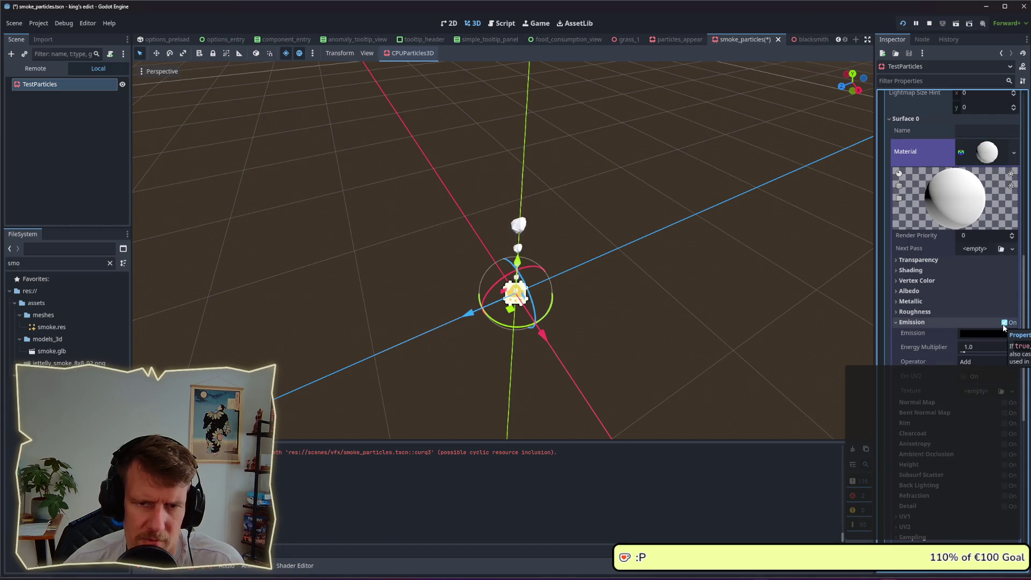
mouse_move(965, 351)
left_mouse_down()
mouse_move(983, 352)
mouse_move(967, 354)
left_mouse_up()
left_click(987, 333)
mouse_move(961, 259)
left_mouse_down()
mouse_move(1012, 259)
mouse_move(968, 260)
mouse_move(1003, 259)
left_mouse_up()
left_click(741, 245)
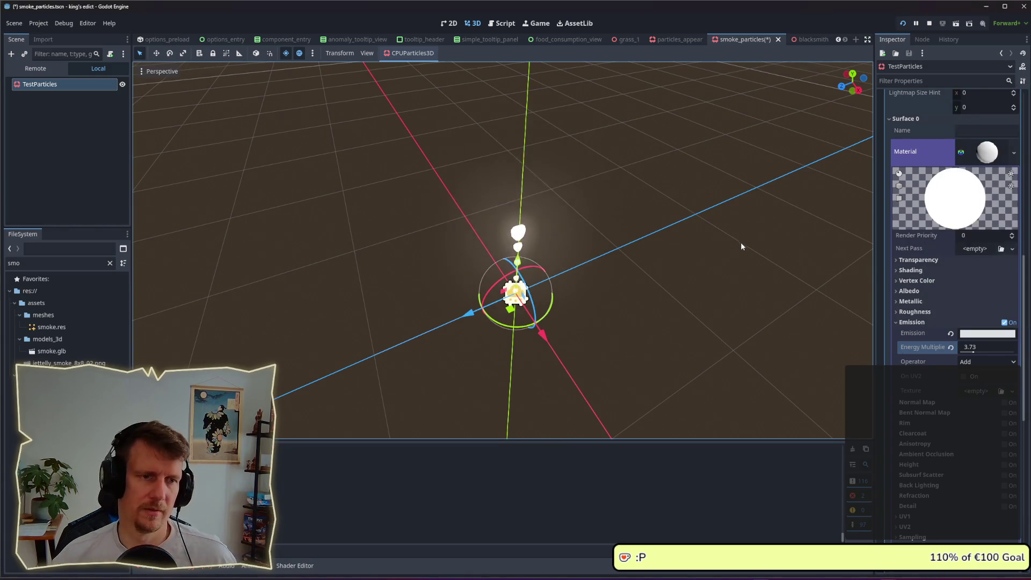
key("alt+Tab")
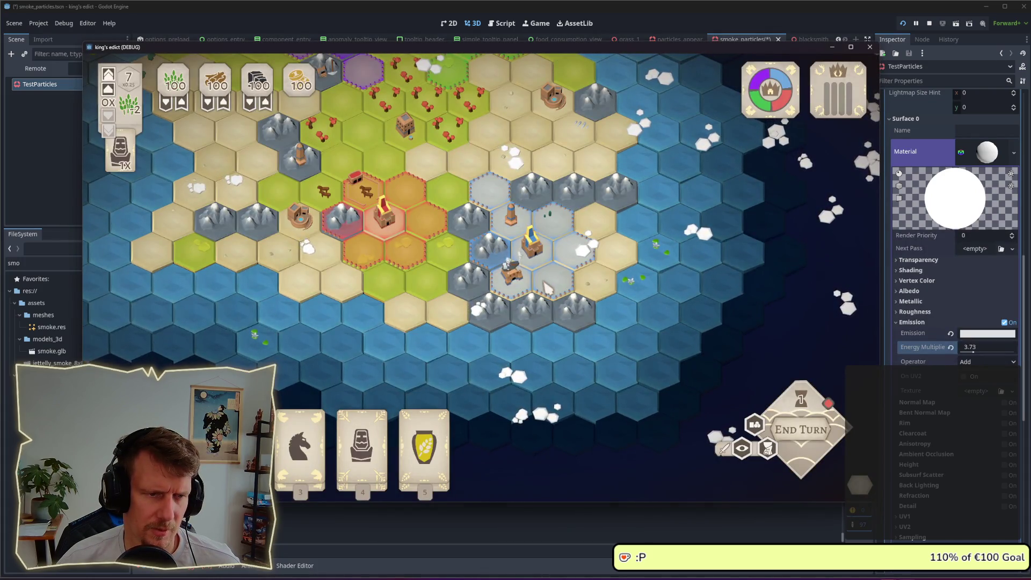
key("alt+Tab")
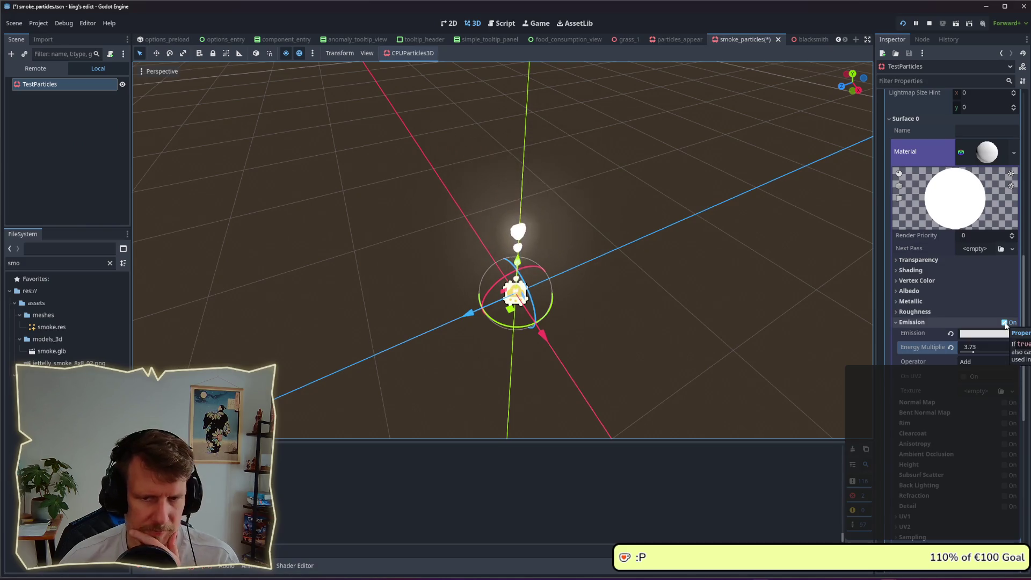
left_click(1005, 323)
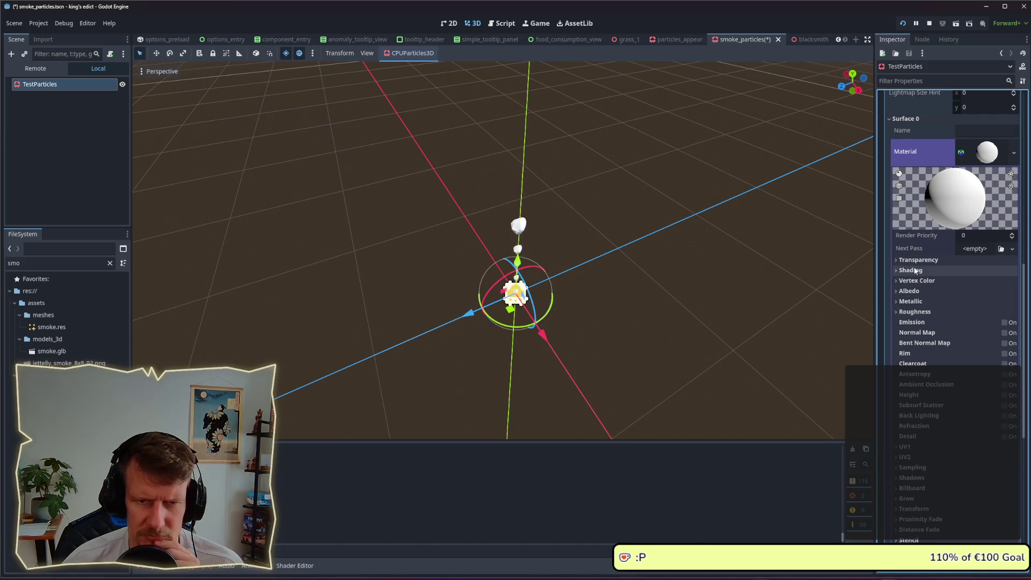
scroll(914, 365, "down", 2)
left_click(915, 428)
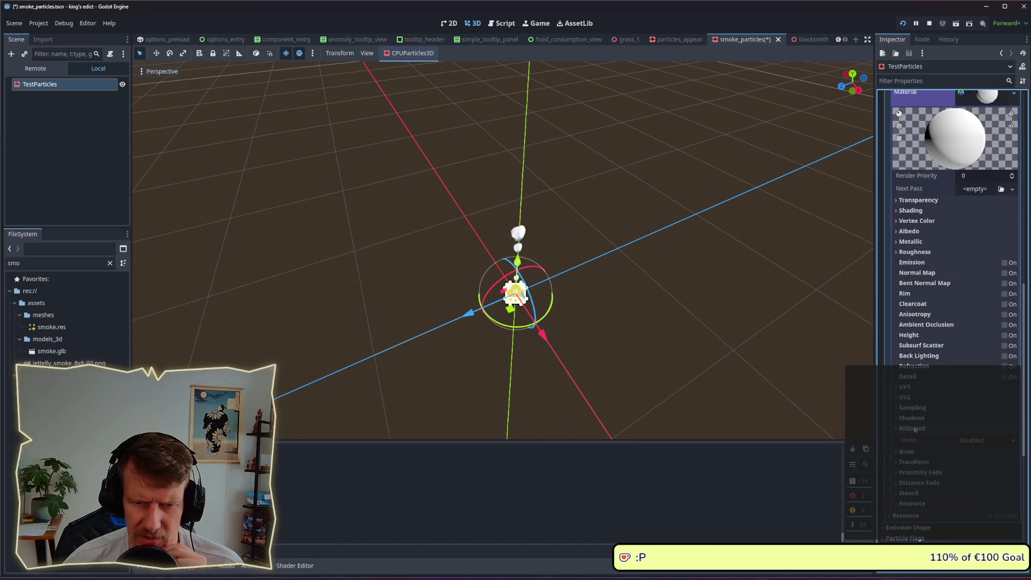
left_click(973, 441)
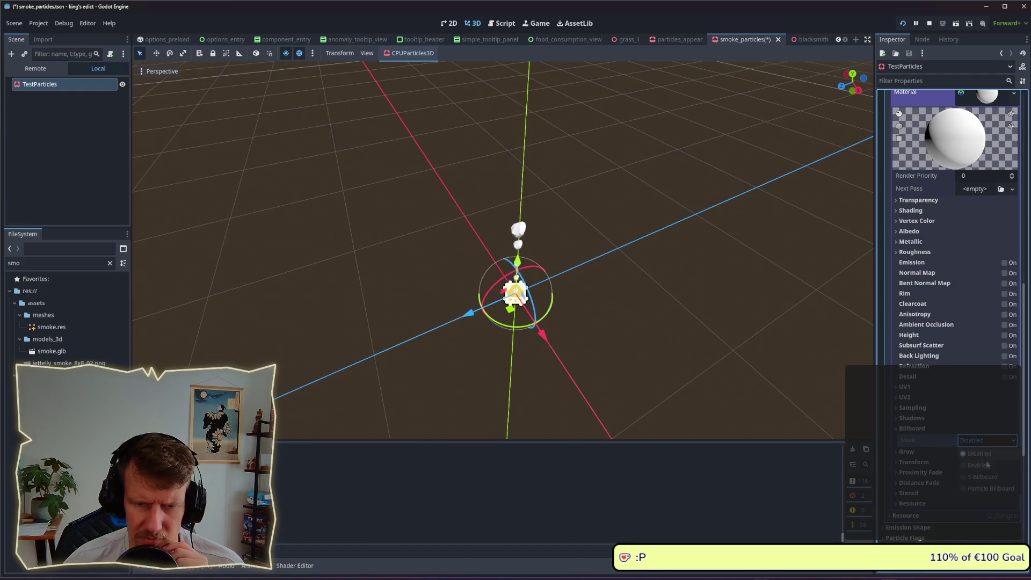
left_click(981, 477)
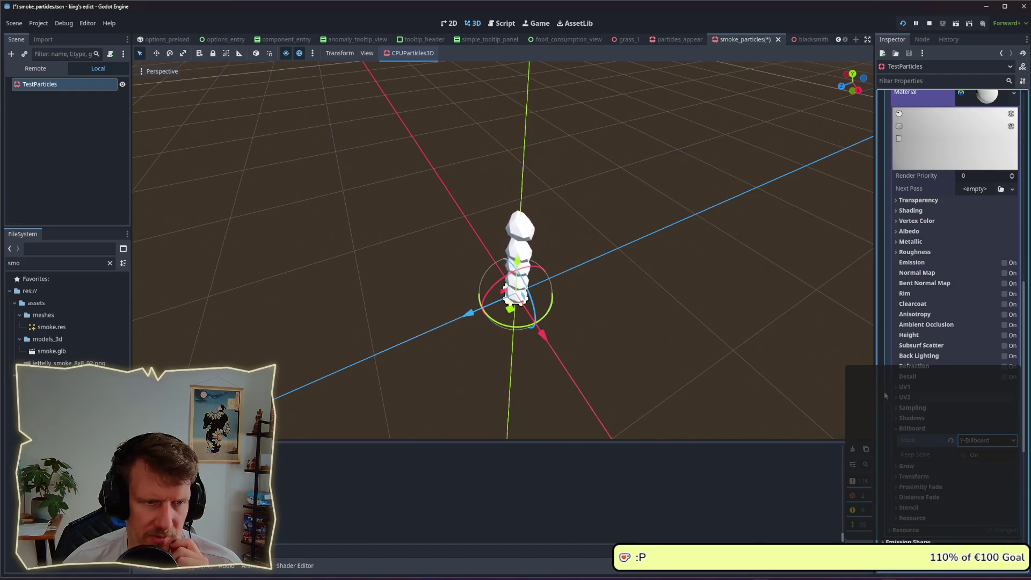
left_click(964, 456)
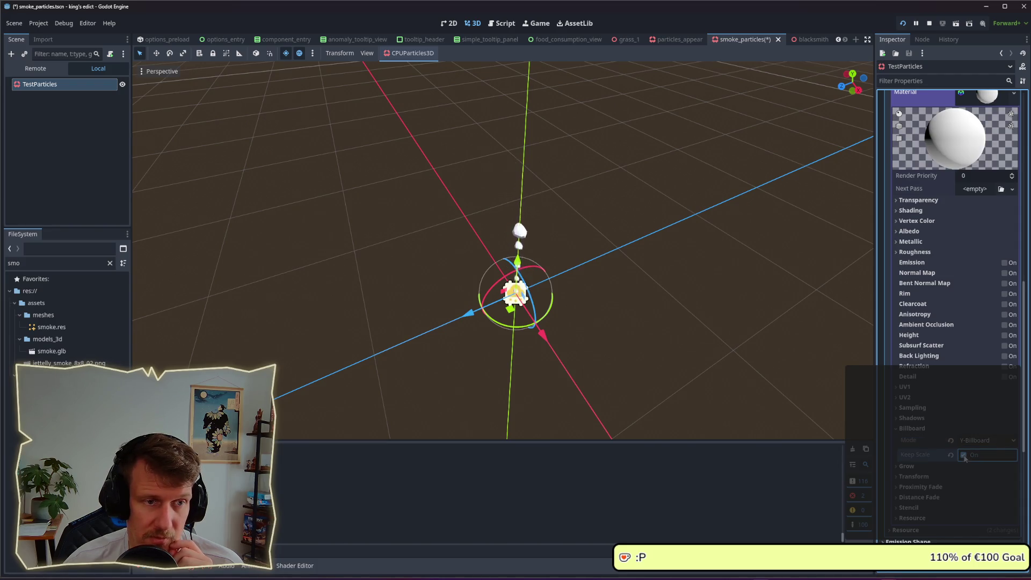
mouse_move(665, 334)
left_mouse_down()
mouse_move(853, 329)
mouse_move(573, 318)
mouse_move(639, 325)
left_mouse_up()
left_click(984, 440)
left_click(980, 454)
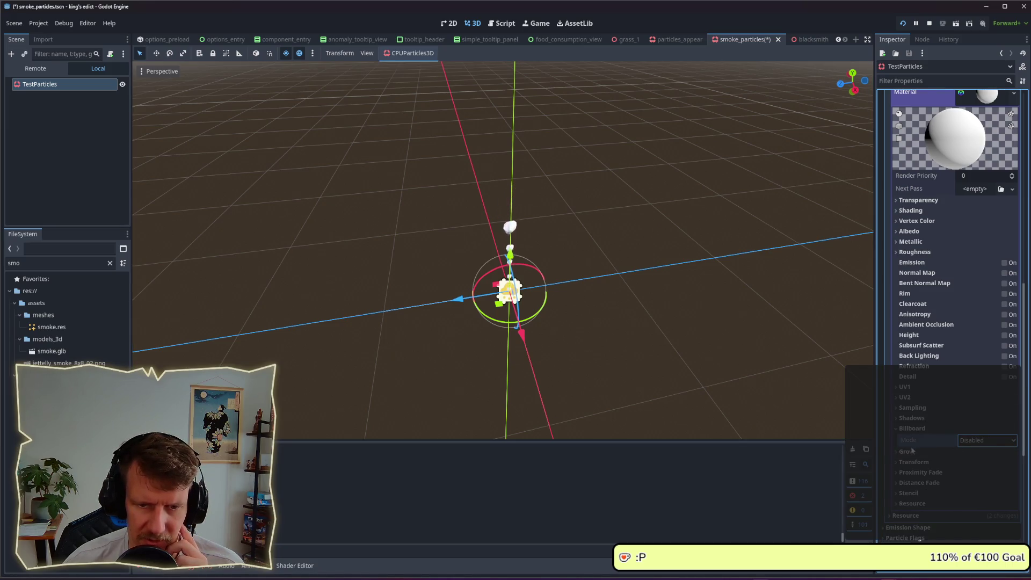
left_click(910, 430)
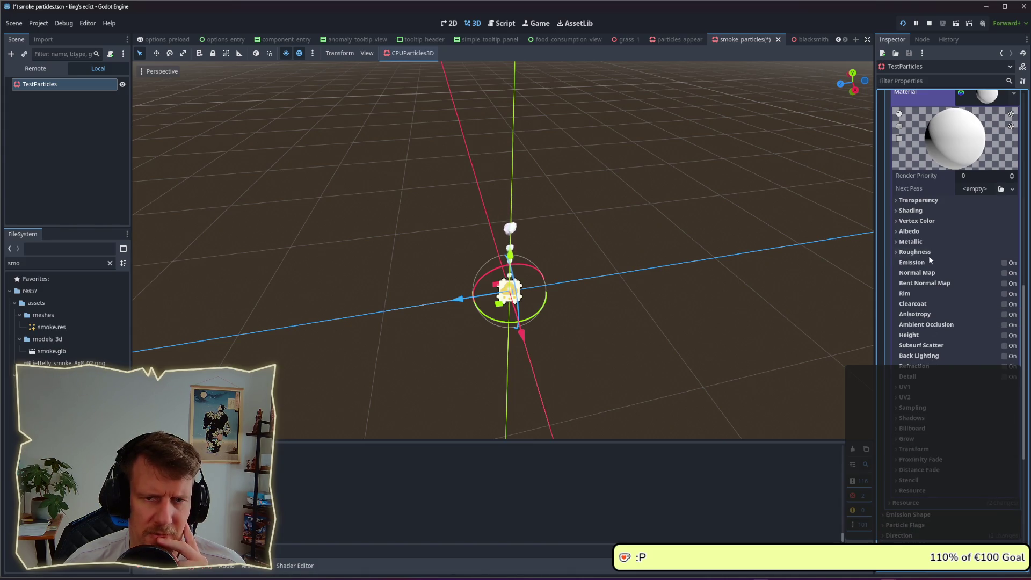
- Enable Vertex Color > Use as Albedo on the smoke material
left_click(916, 221)
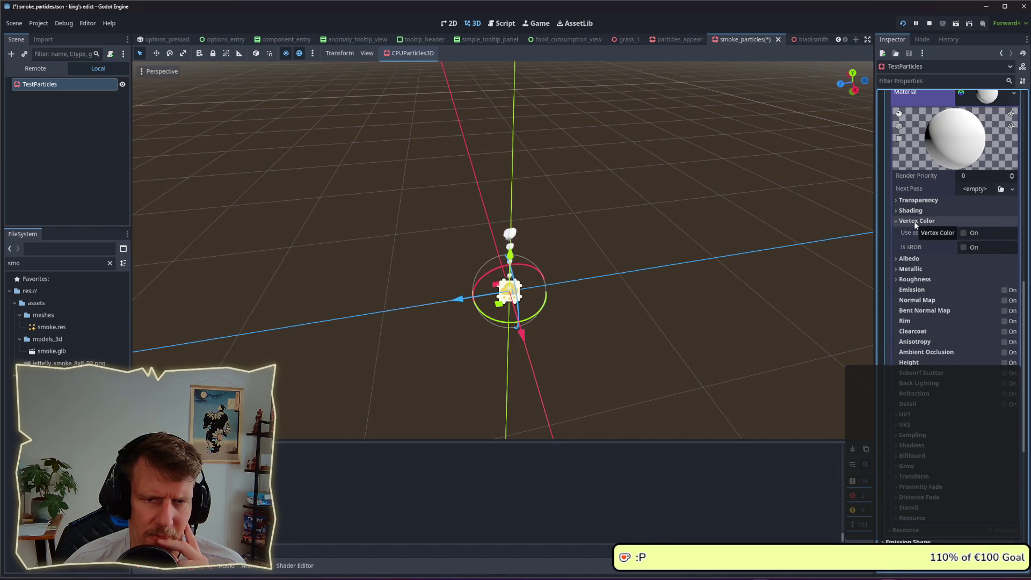
left_click(964, 234)
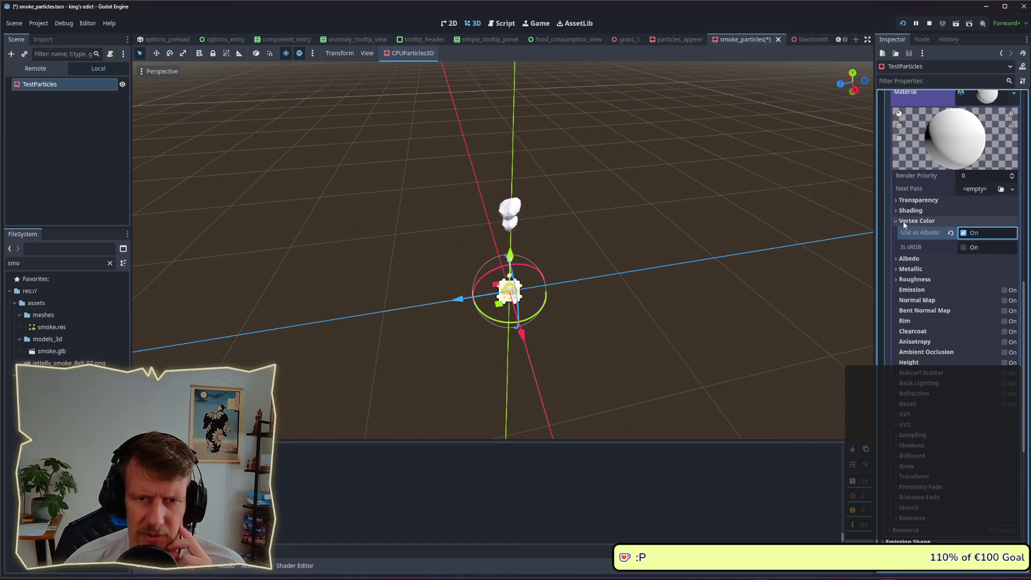
left_click(916, 221)
scroll(974, 237, "up", 4)
left_click(941, 237)
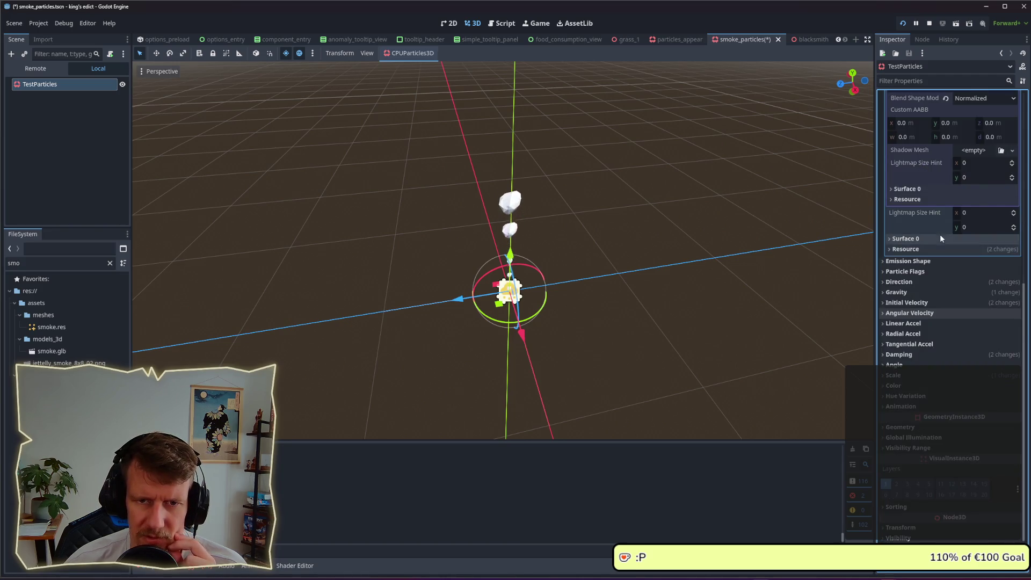
scroll(929, 349, "down", 2)
- Expand the particle Color settings and tint the base Color toward red
left_click(923, 333)
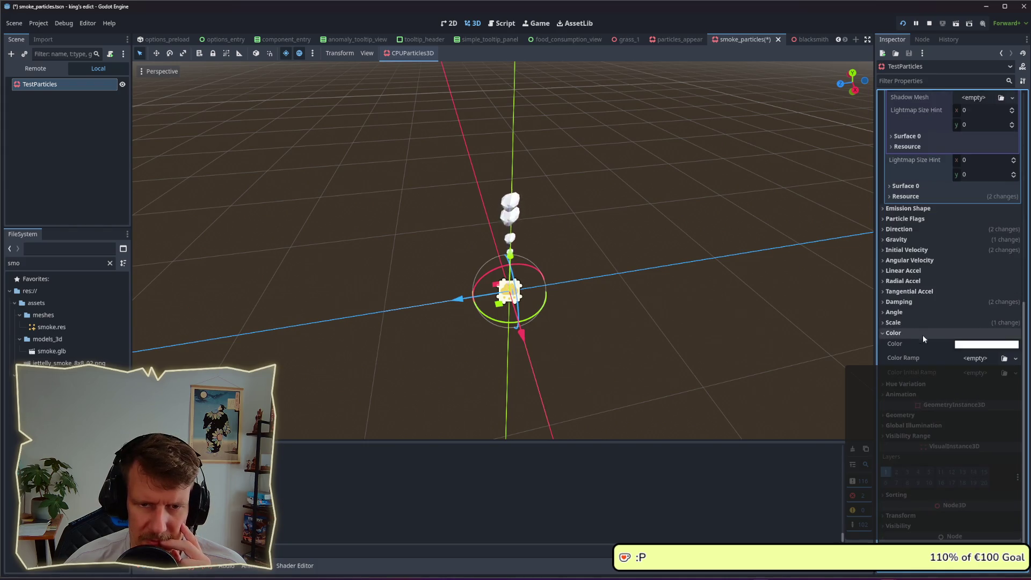
left_click(976, 359)
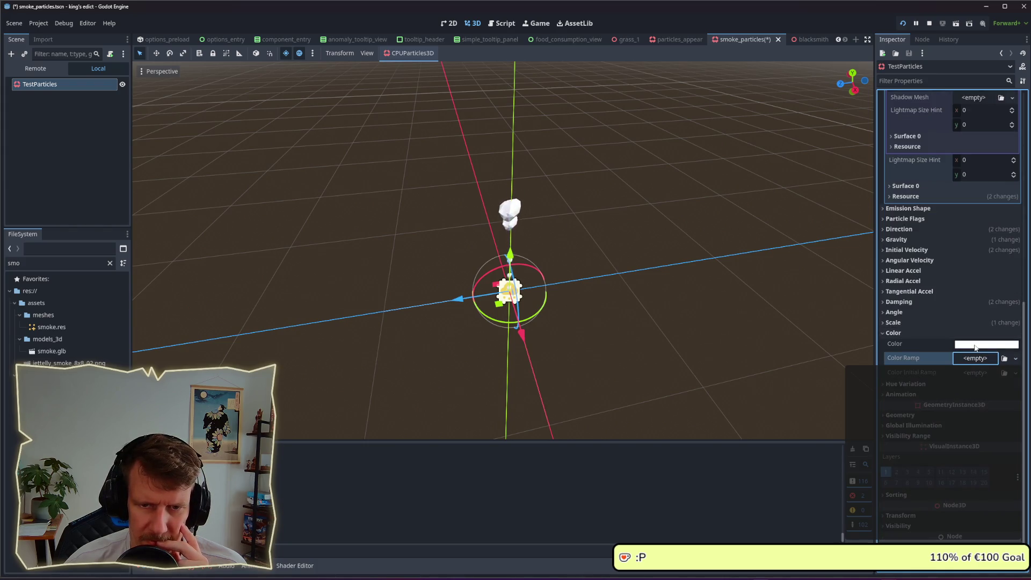
left_click(971, 344)
mouse_move(977, 238)
left_mouse_down()
mouse_move(988, 240)
mouse_move(953, 239)
mouse_move(991, 239)
mouse_move(913, 238)
left_mouse_up()
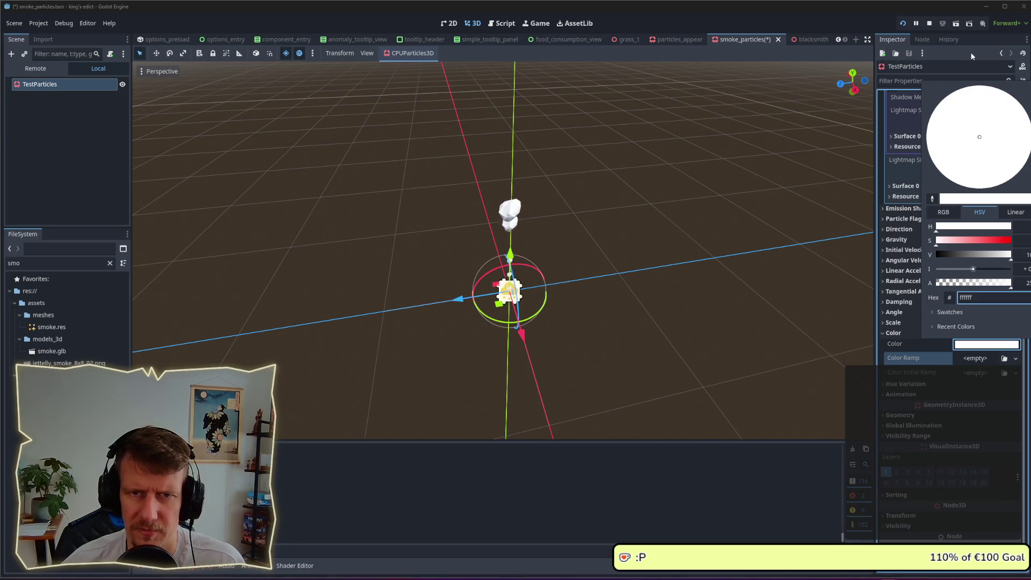
left_click(908, 218)
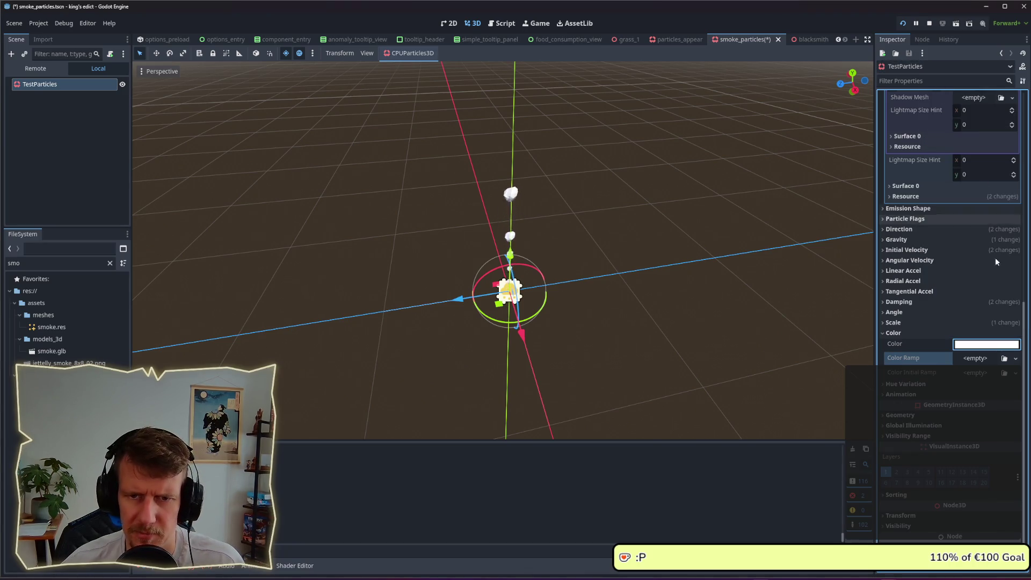
- Give Color Ramp a new gradient, reposition its dark start stop and remove an extra stop
left_click(975, 359)
left_click(988, 385)
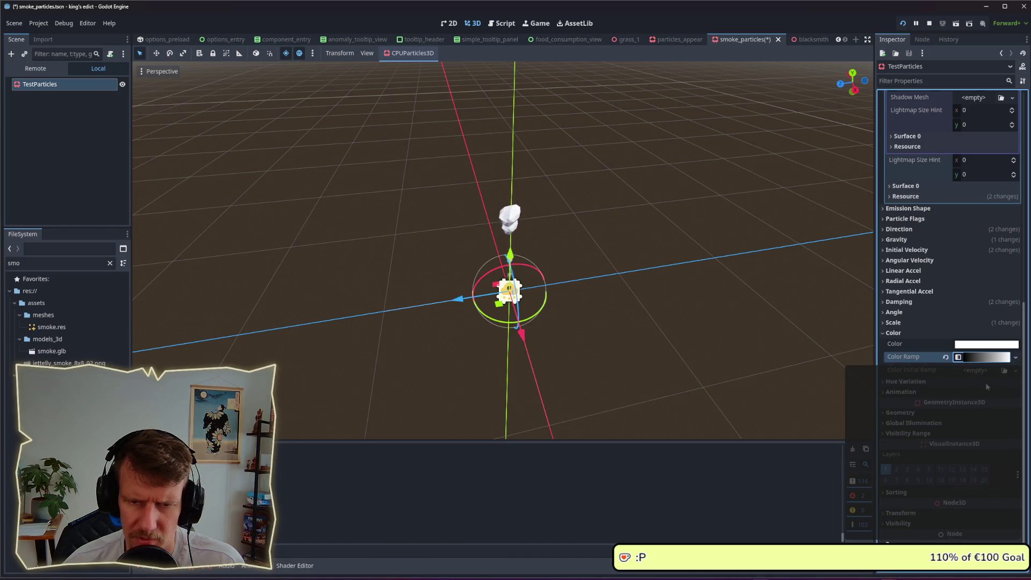
left_click(957, 358)
mouse_move(890, 397)
left_mouse_down()
mouse_move(959, 398)
mouse_move(888, 396)
left_mouse_up()
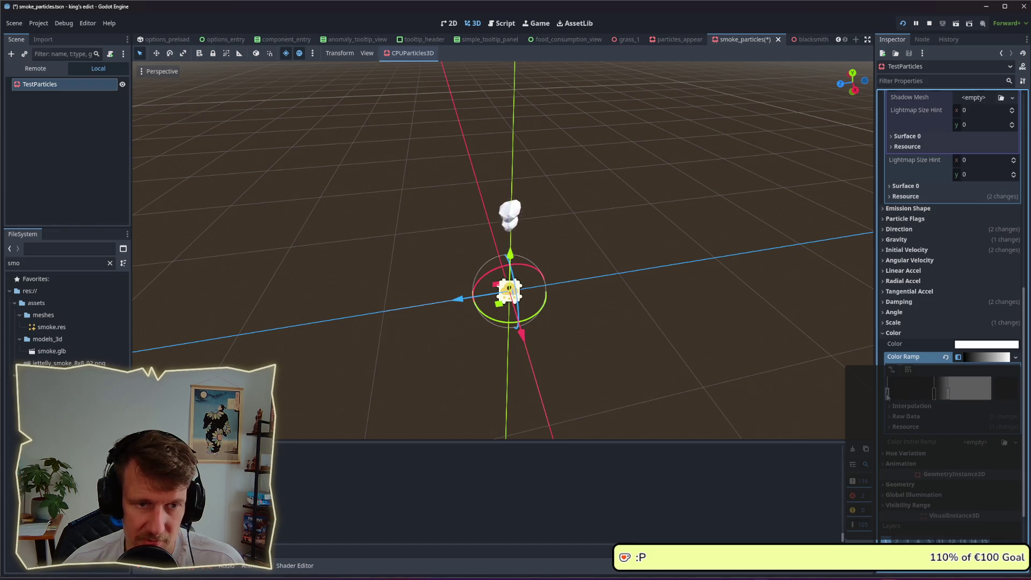
right_click(935, 398)
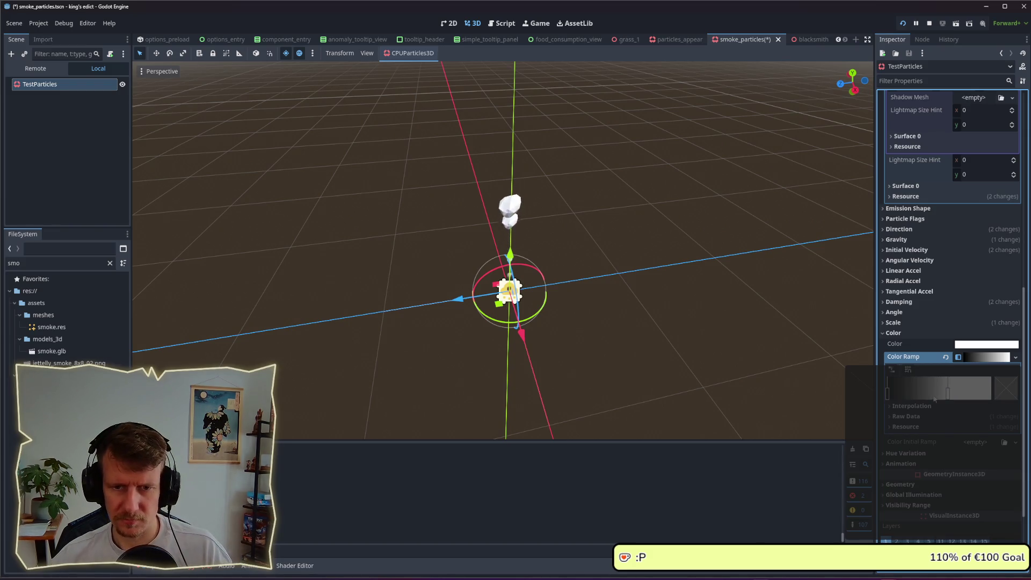
left_click(890, 395)
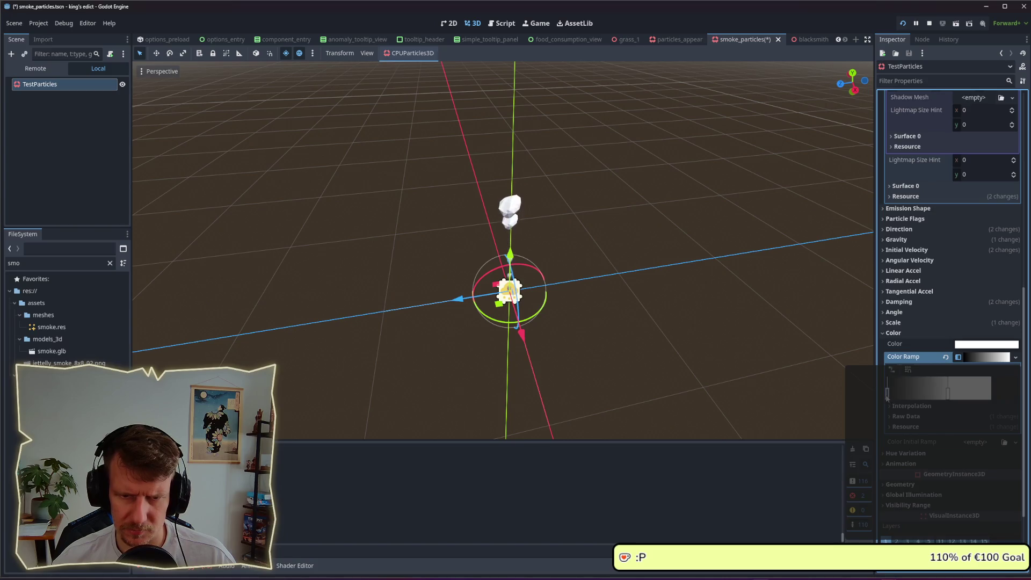
left_click(617, 311)
left_click(586, 290)
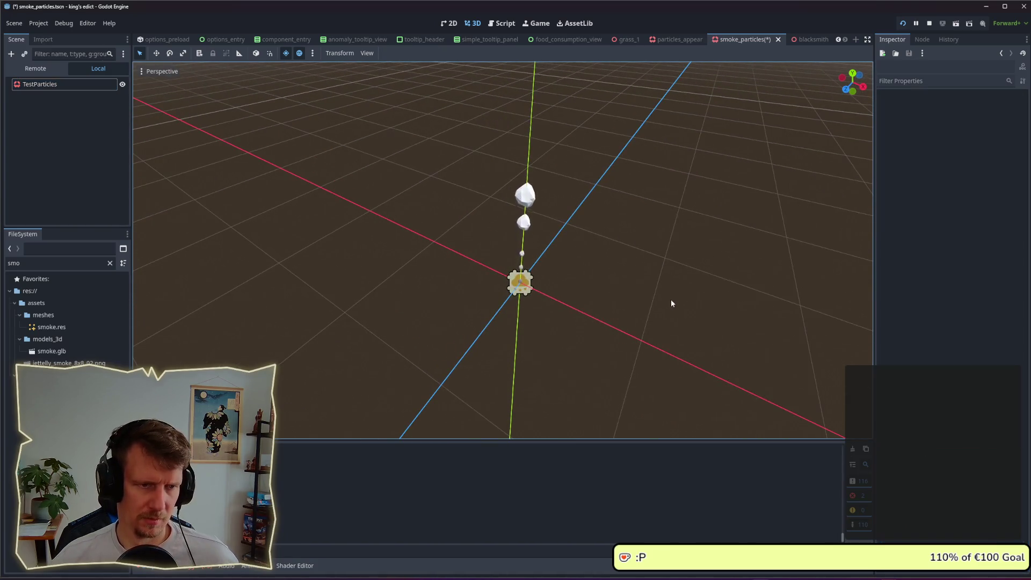
- Close the running King's Edict game and relaunch it with the updated smoke
key("alt+Tab")
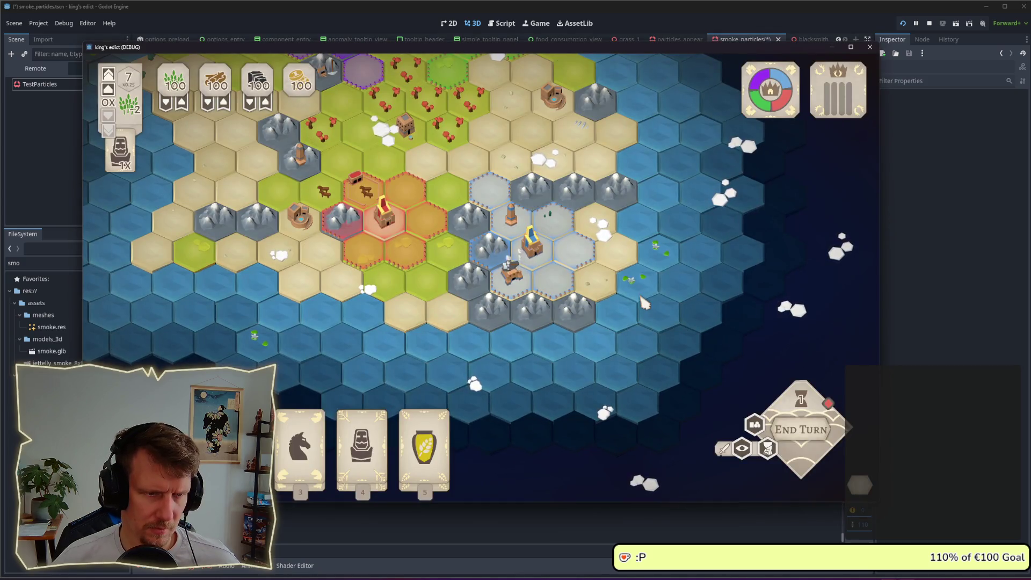
left_click(929, 24)
left_click(905, 23)
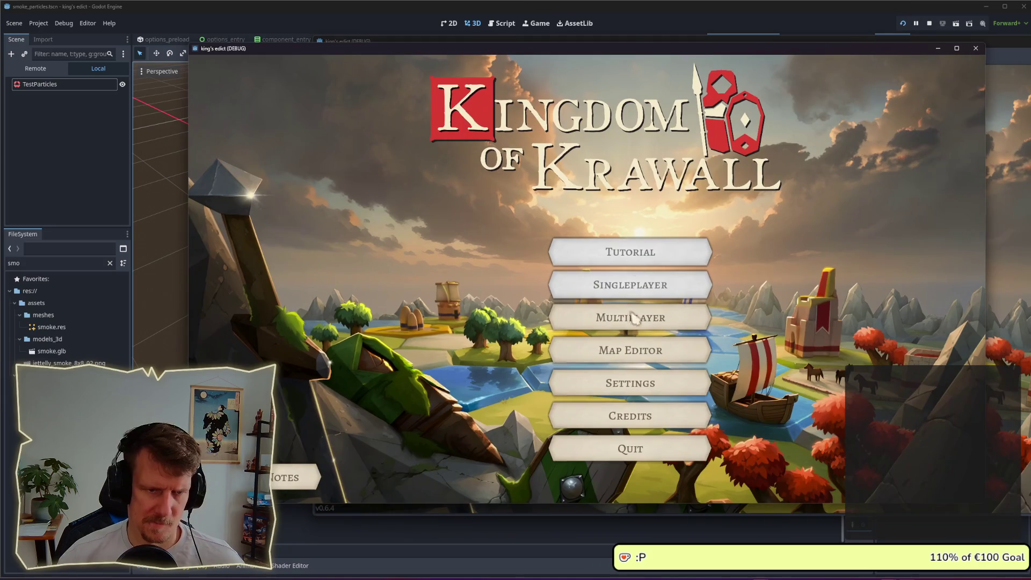
- Start a new game from the lobby, check the smoke over the map, then return to the editor
left_click(634, 318)
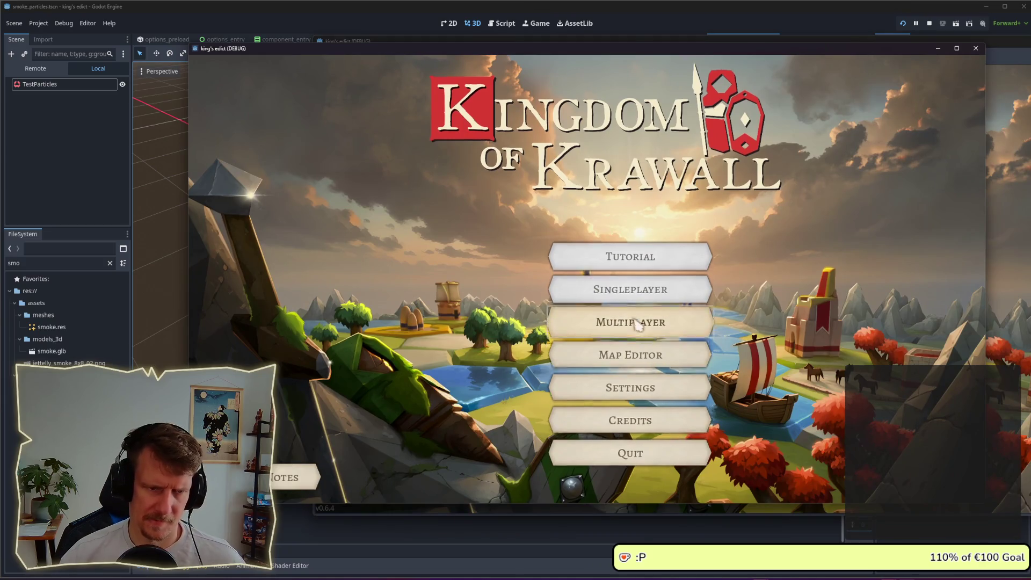
left_click(897, 481)
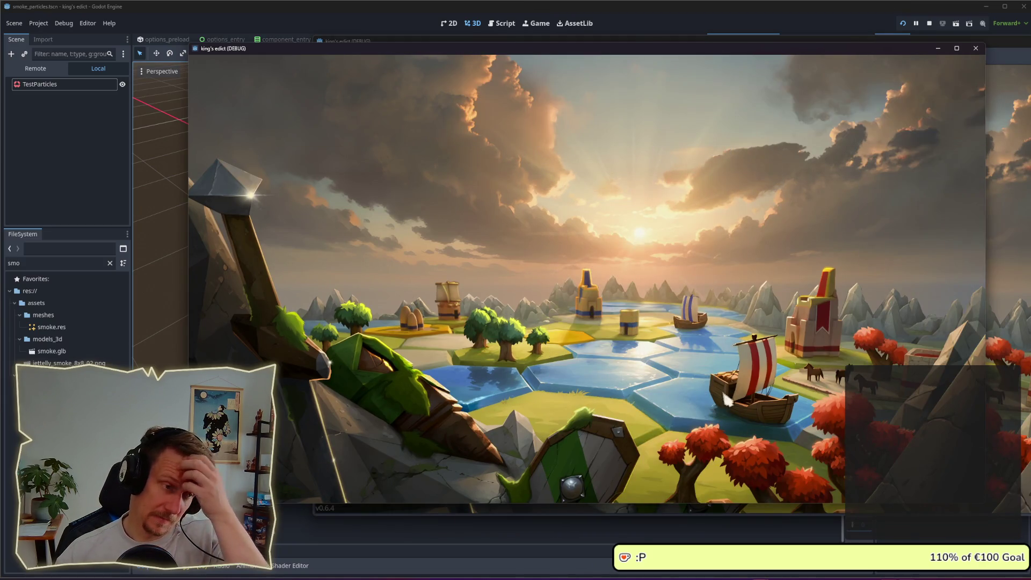
left_click(808, 335)
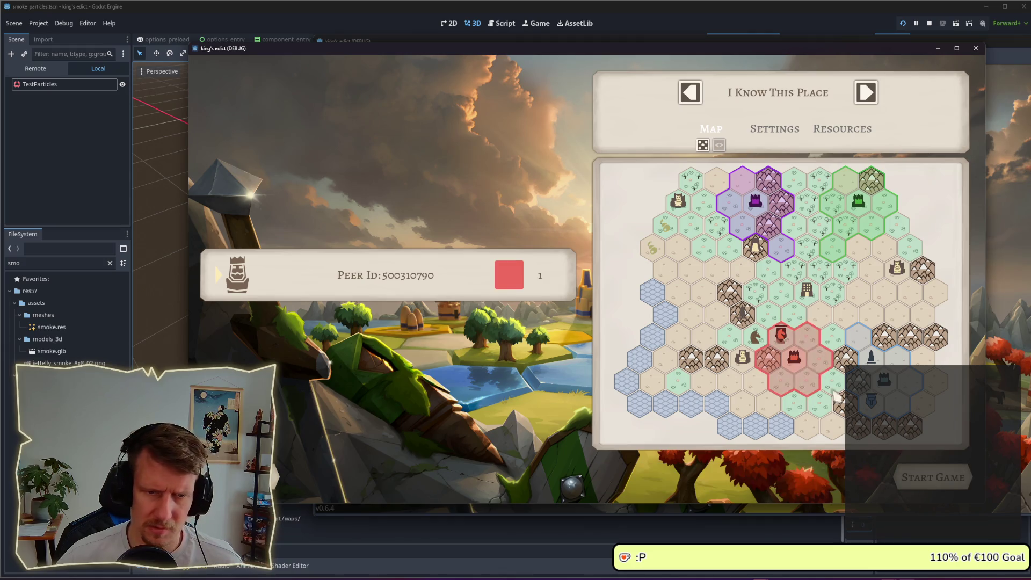
left_click(942, 483)
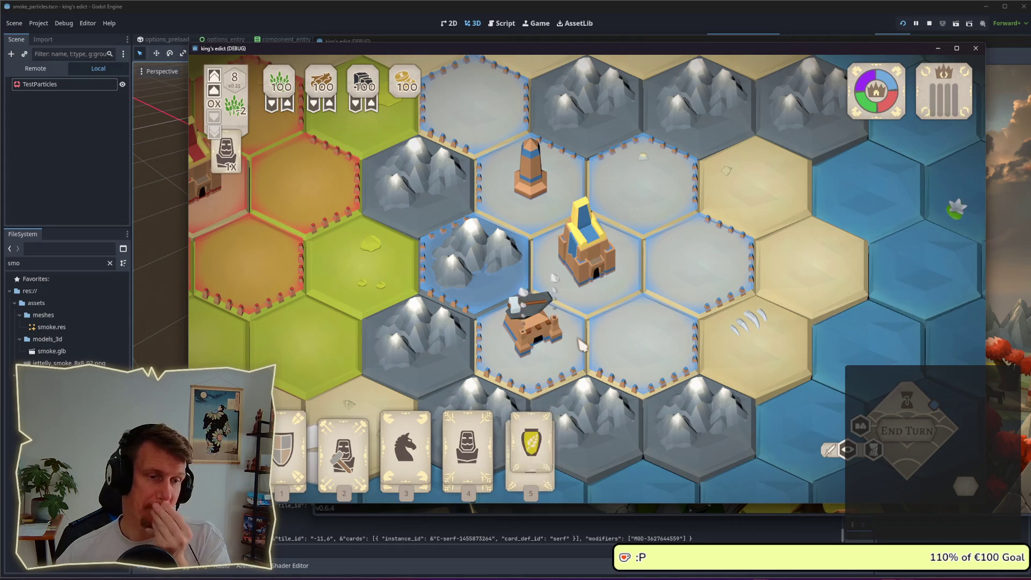
scroll(580, 344, "down", 5)
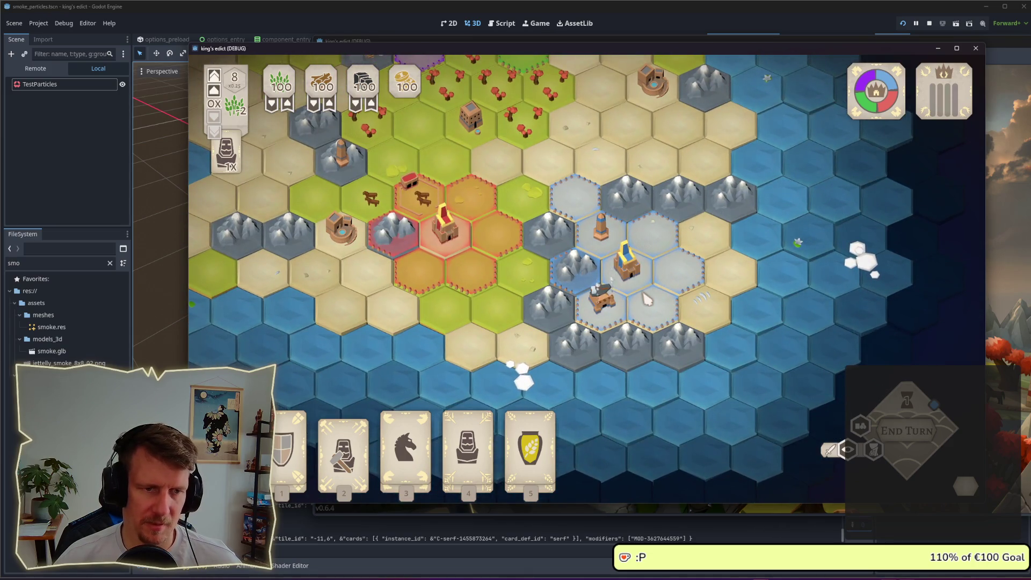
scroll(646, 300, "down", 5)
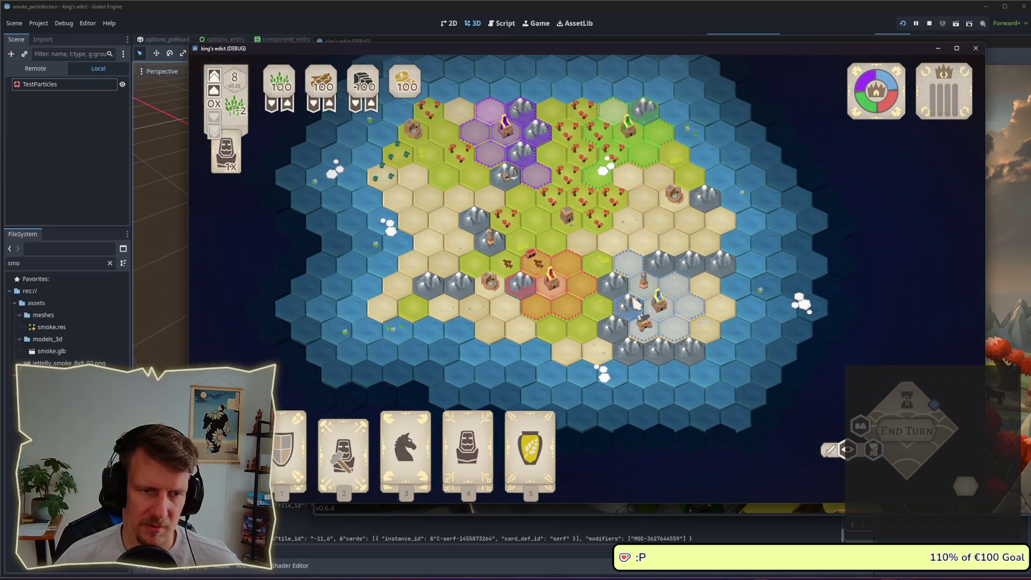
scroll(635, 304, "up", 5)
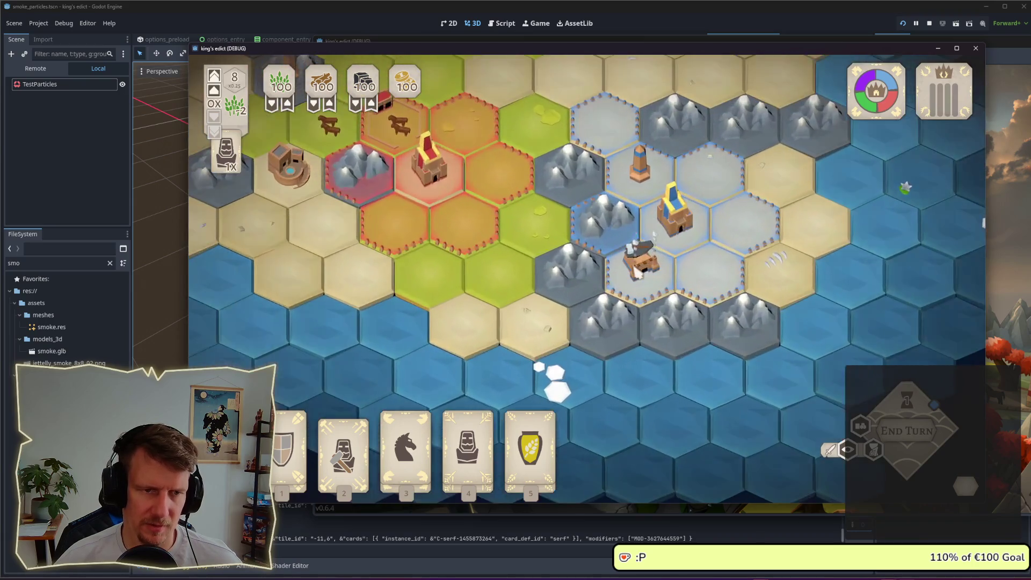
key("alt+Tab")
key("alt+Tab")
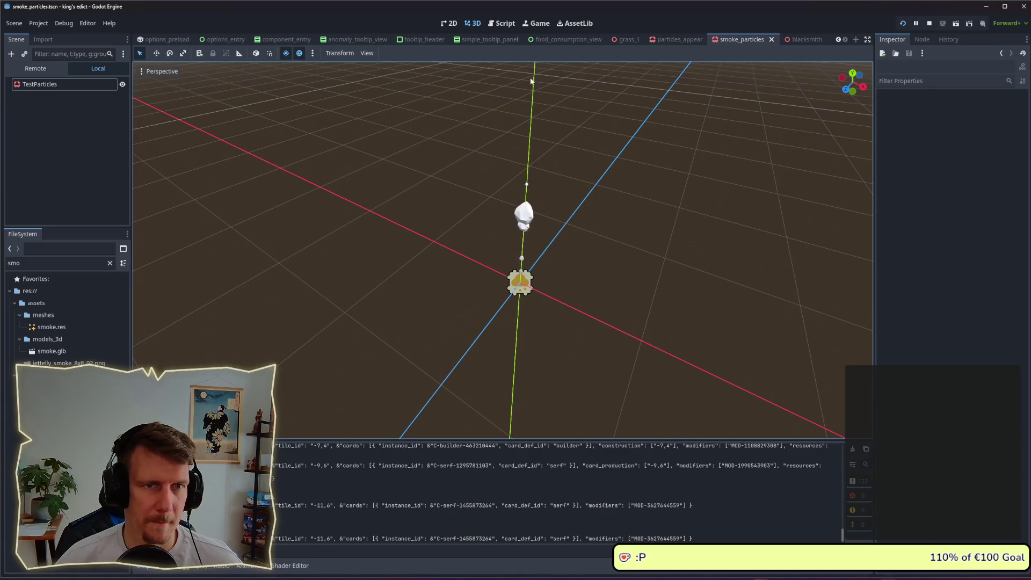
- Select TestParticles and expand its Mesh, Shadow Mesh and Surface 0 settings
left_click(56, 86)
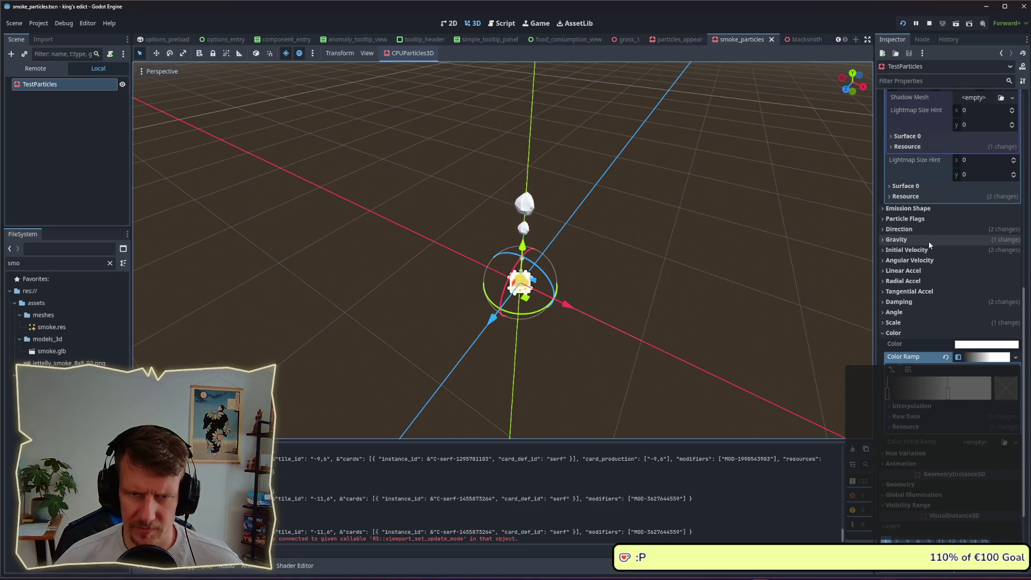
scroll(945, 215, "up", 5)
left_click(987, 204)
left_click(987, 207)
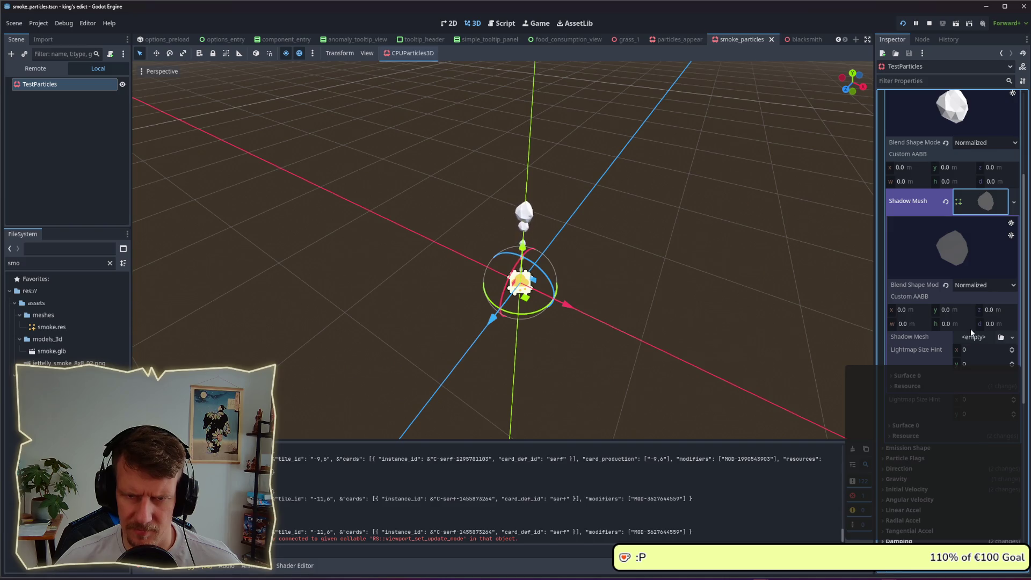
left_click(915, 377)
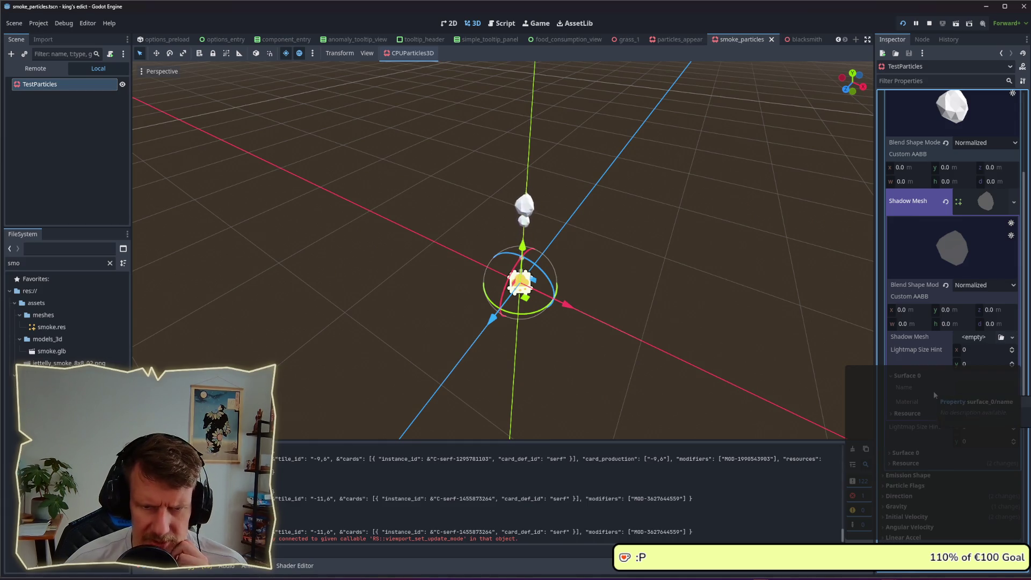
left_click(893, 377)
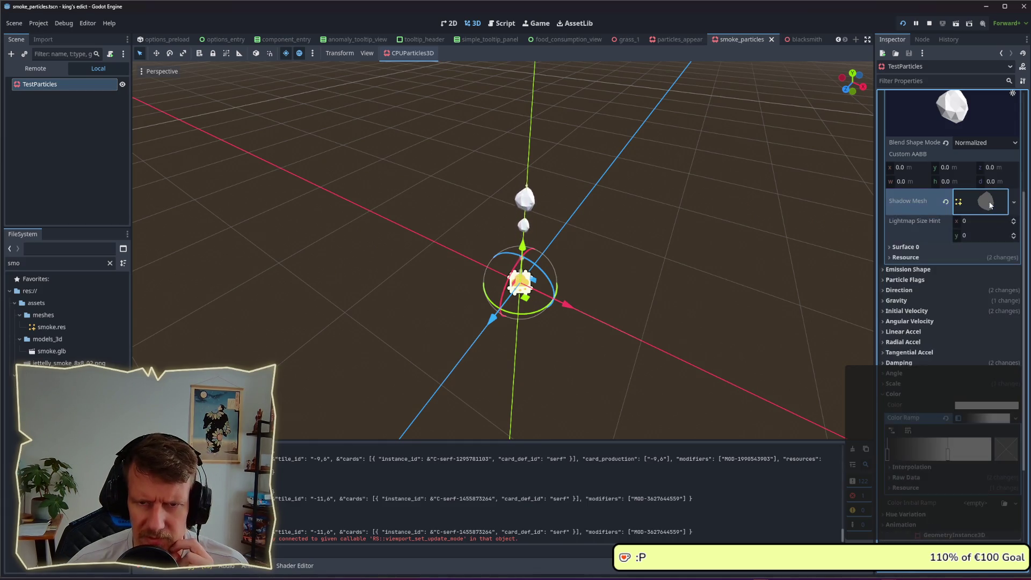
scroll(984, 211, "up", 4)
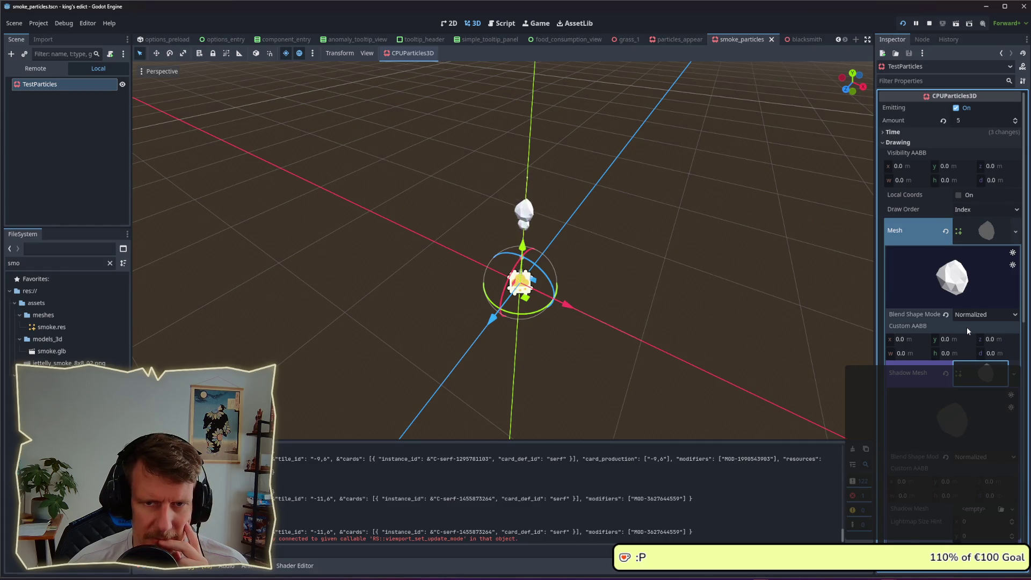
left_click(983, 233)
left_click(982, 237)
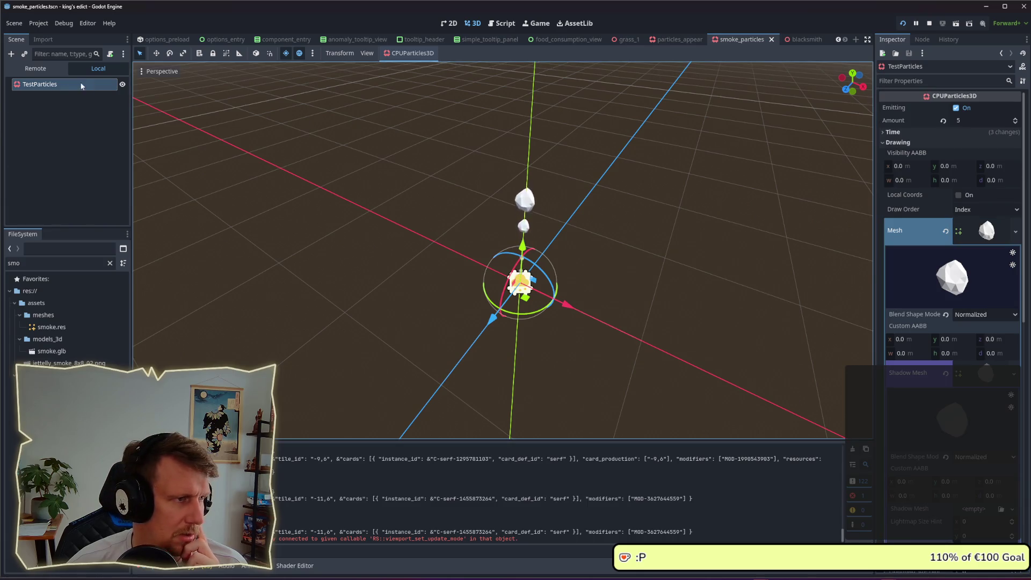
- Glance at the blacksmith scene's particles, then reselect TestParticles in smoke_particles
left_click(798, 39)
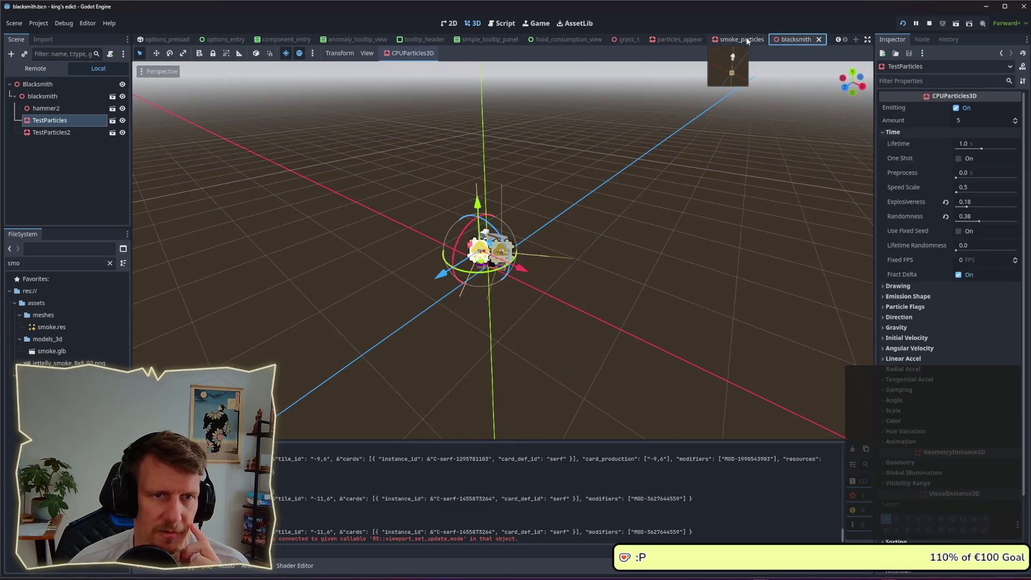
left_click(746, 38)
left_click(91, 102)
left_click(40, 85)
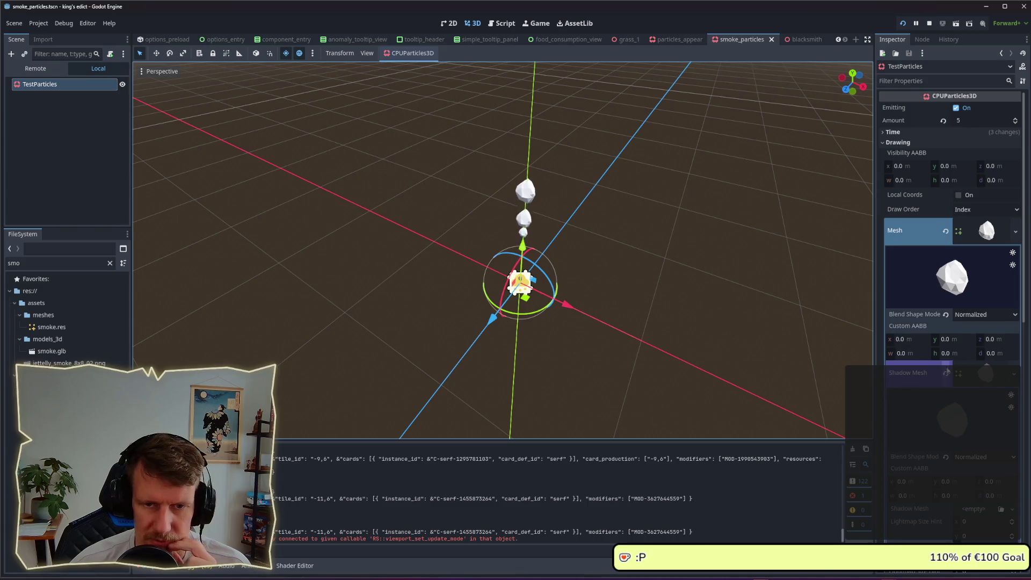
- Expand the shadow mesh's Surface 0 and view its material choices, leaving the material empty
scroll(949, 324, "down", 5)
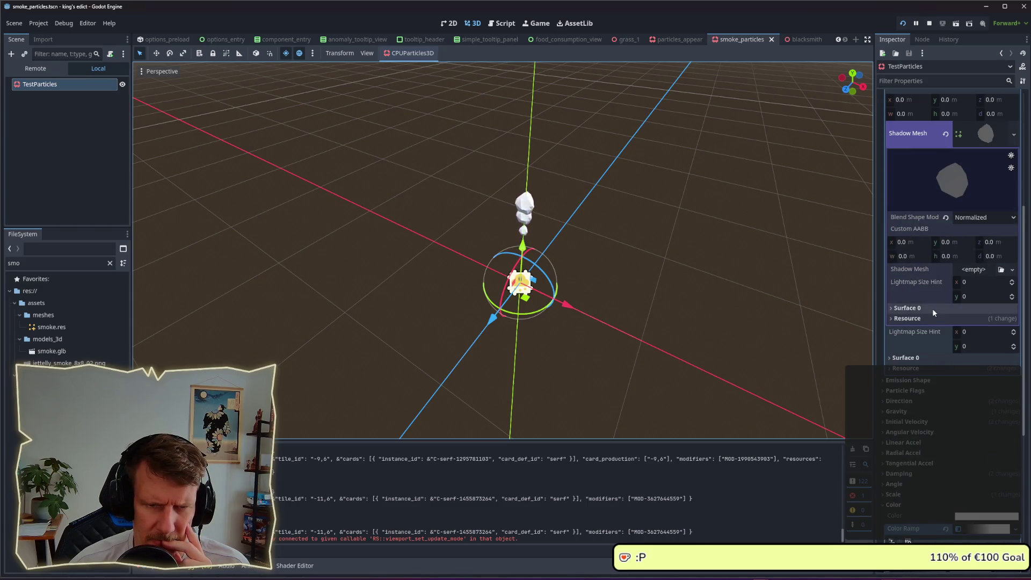
left_click(932, 308)
left_click(975, 334)
left_click(977, 338)
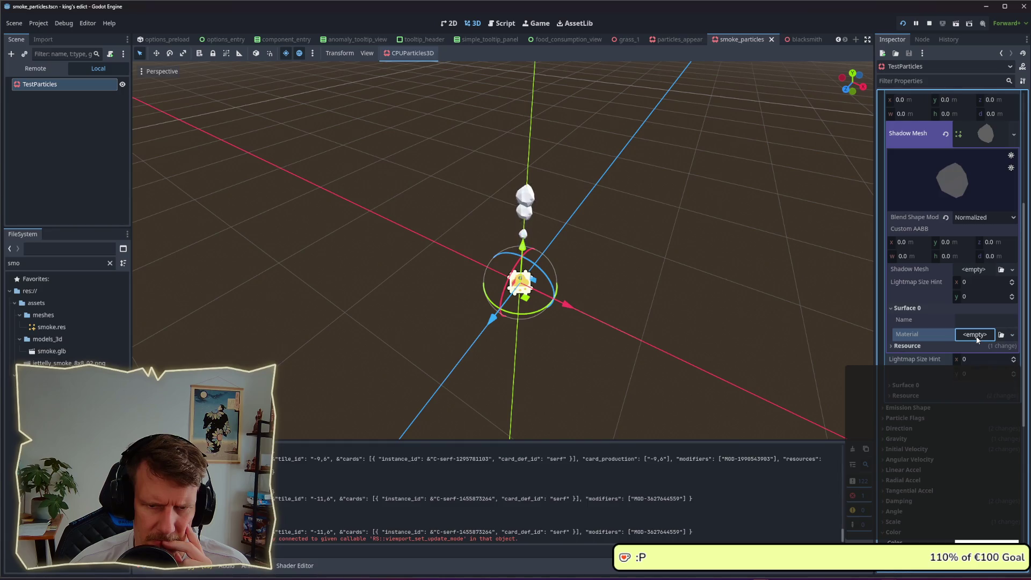
scroll(975, 336, "down", 1)
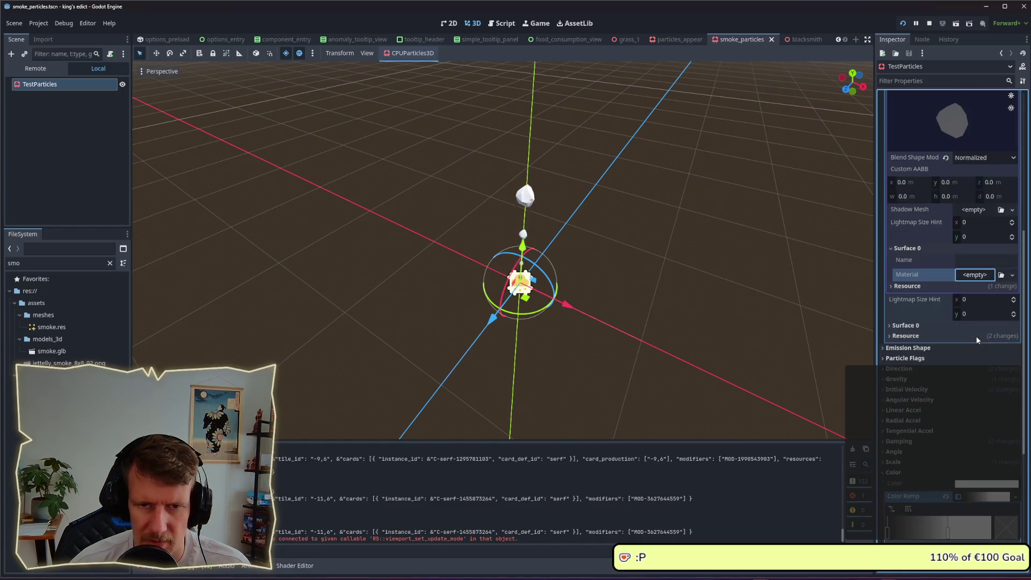
left_click(923, 248)
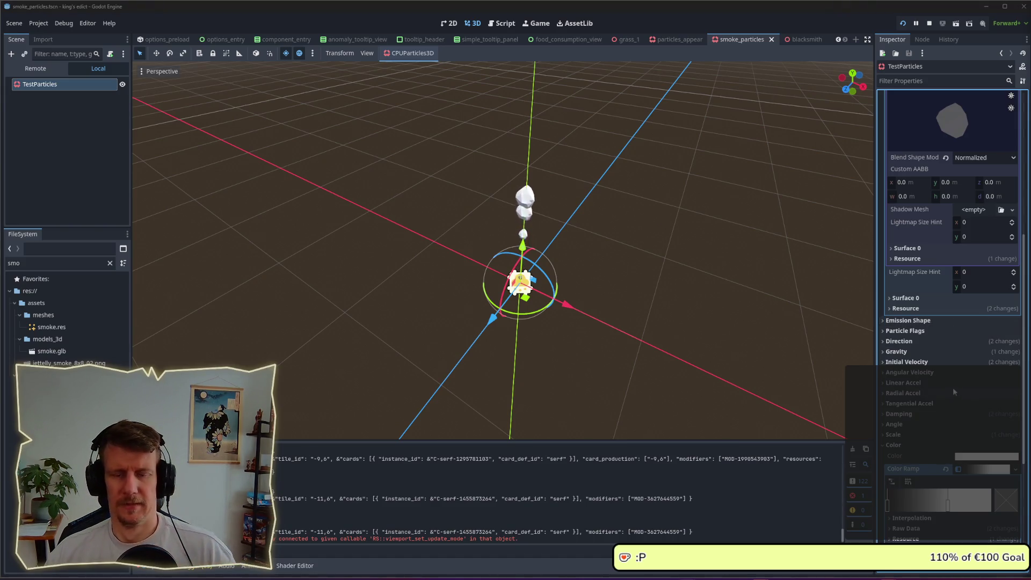
- Inspect the empty shadow mesh and the mesh's Surface 0 material sections in the Inspector
left_click(975, 210)
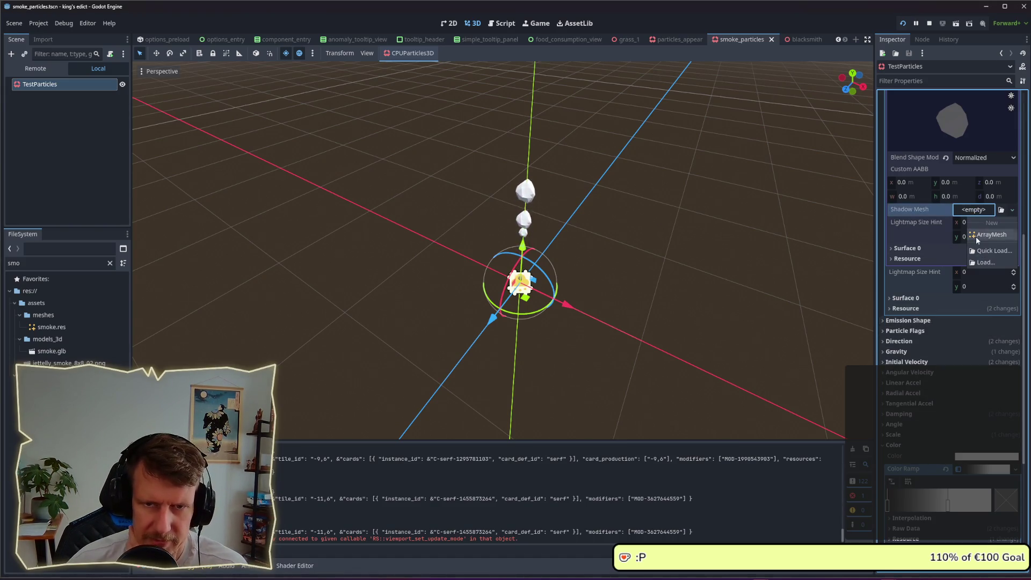
left_click(966, 216)
left_click(940, 298)
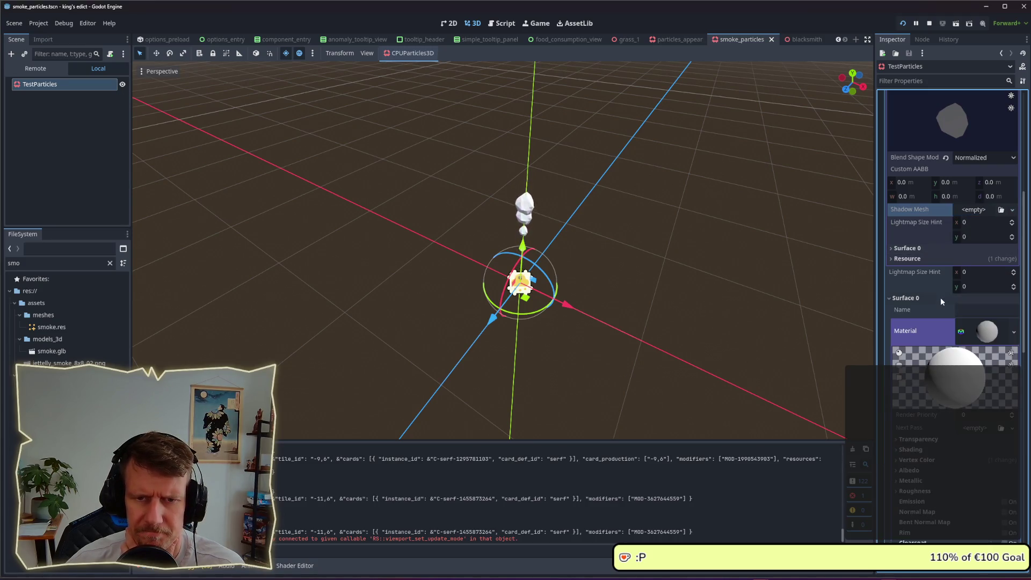
left_click(992, 334)
left_click(988, 332)
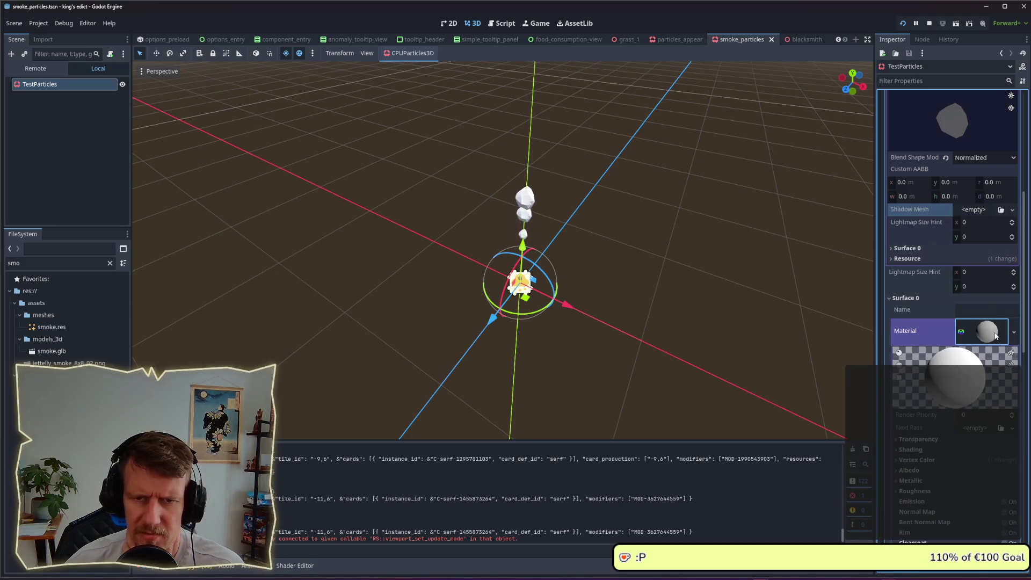
left_click(924, 297)
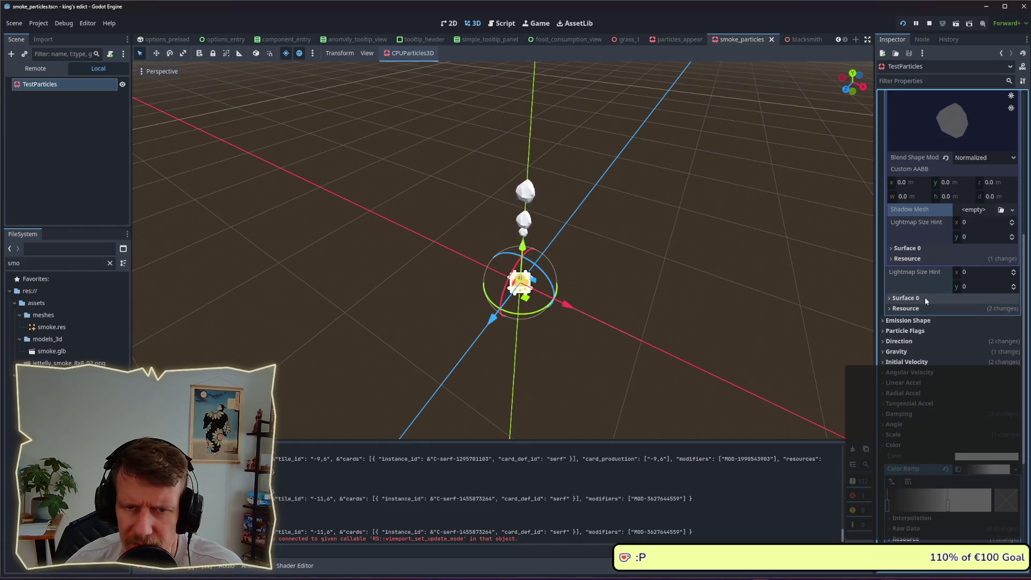
left_click_drag(952, 120, 970, 211)
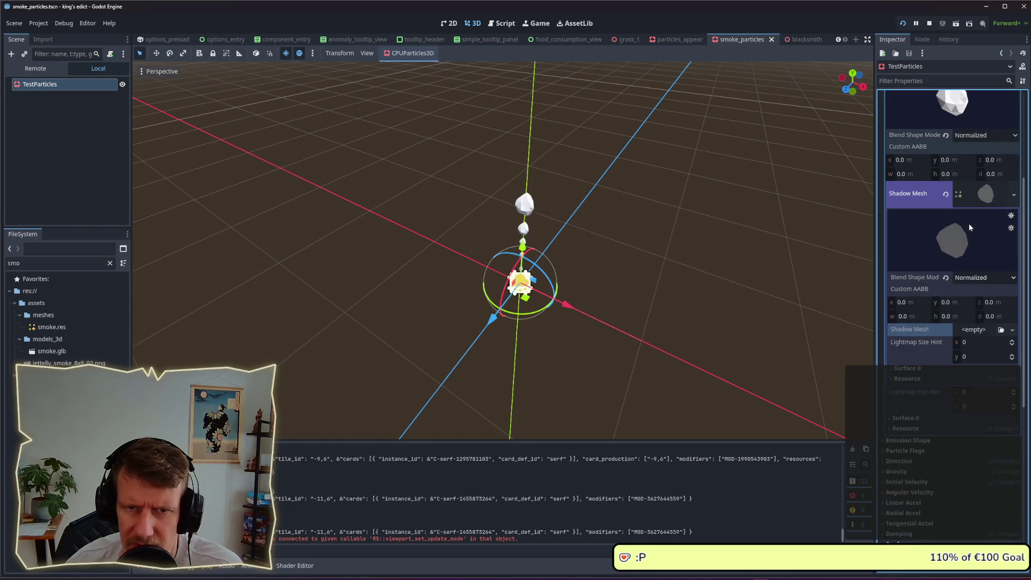
left_click(982, 195)
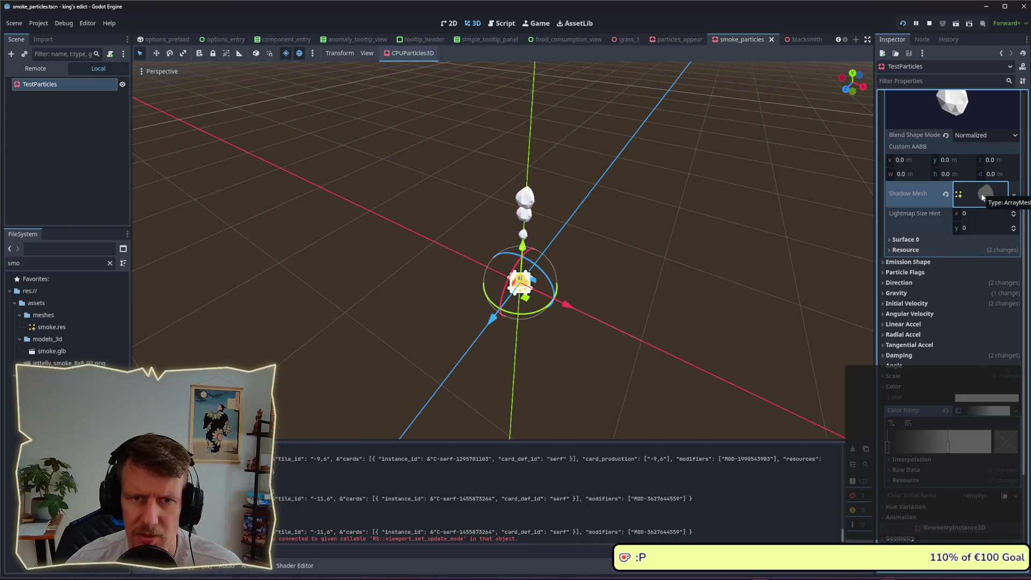
- Expand the smoke mesh's Surface 0 to reveal its StandardMaterial3D material settings
scroll(981, 194, "up", 2)
mouse_move(907, 253)
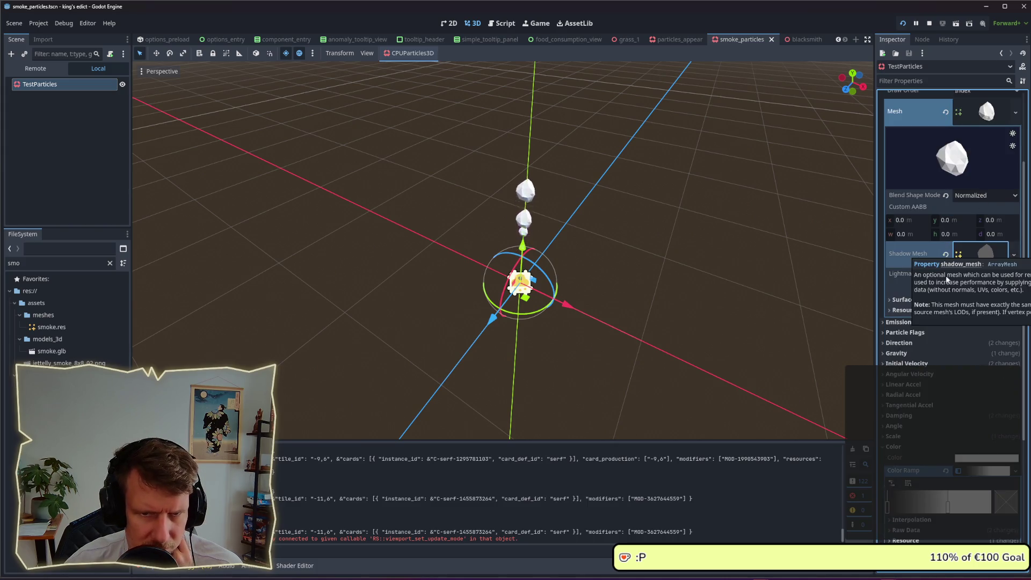
mouse_move(896, 277)
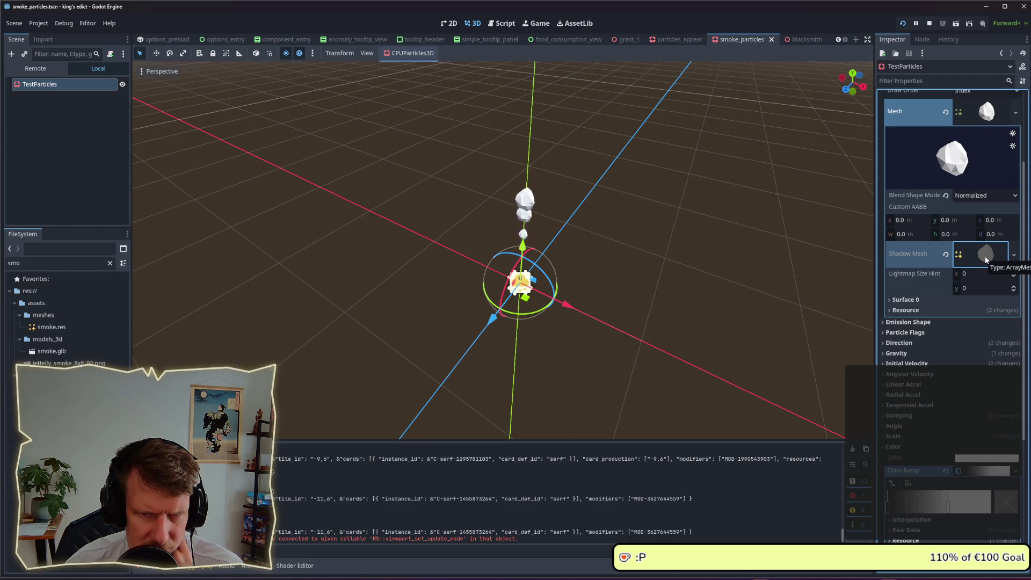
scroll(975, 254, "down", 2)
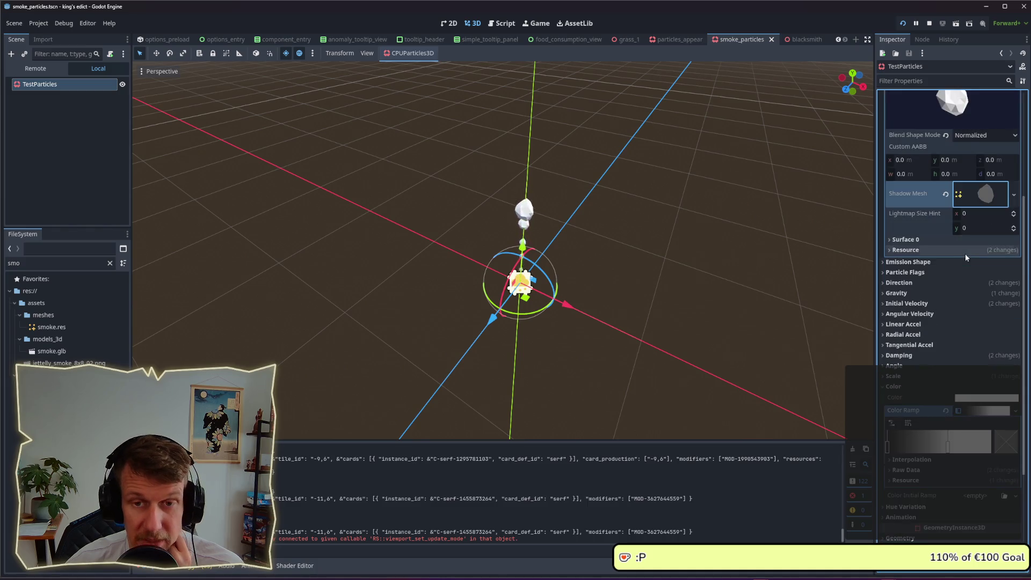
left_click(927, 239)
scroll(983, 296, "down", 5)
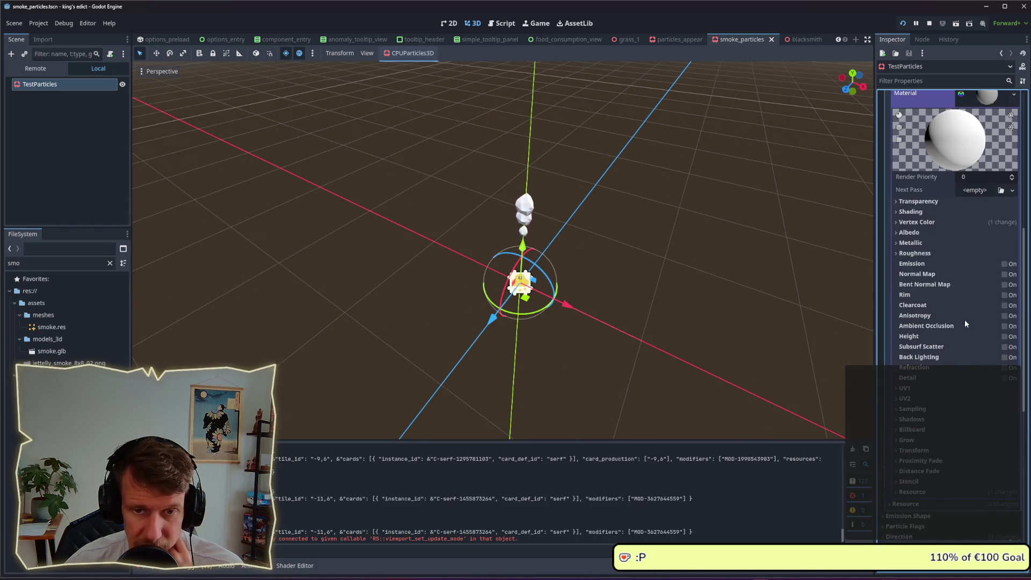
- Turn on the smoke material's emission at energy multiplier 0.38, then run King's Edict
left_click(1004, 264)
mouse_move(968, 294)
left_mouse_down()
mouse_move(994, 294)
mouse_move(963, 295)
left_mouse_up()
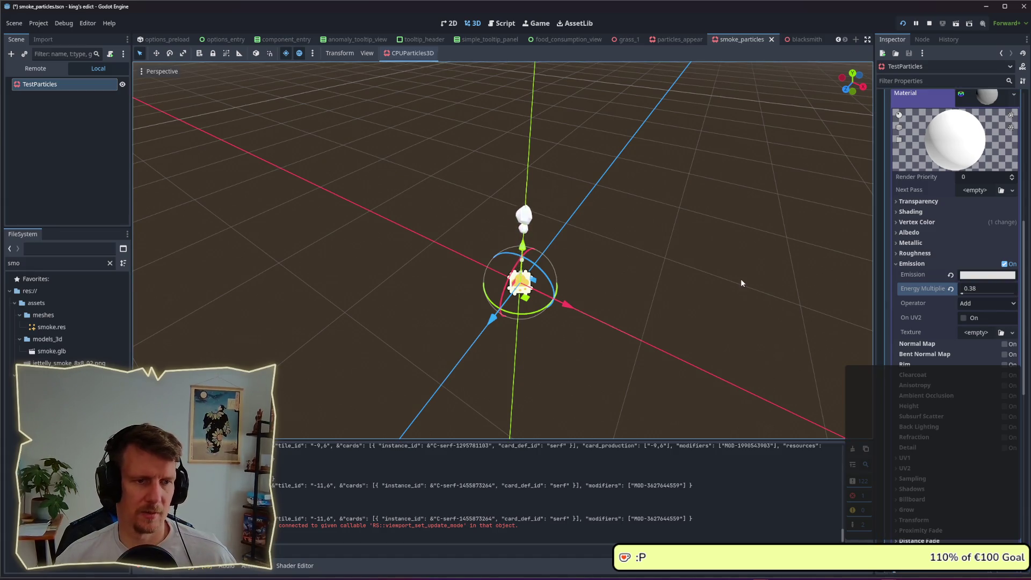
key("F5")
key("alt+Tab")
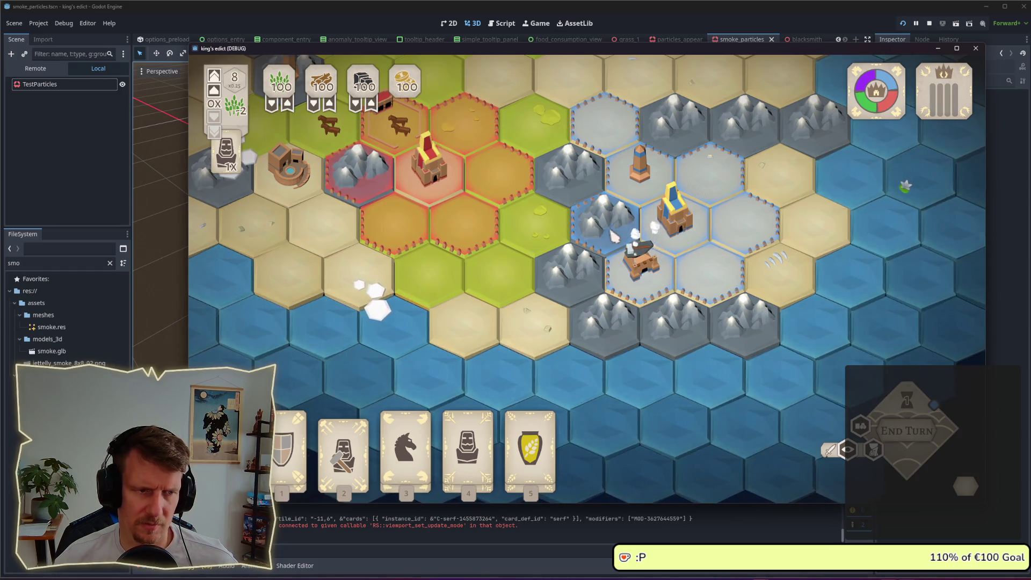
- View the emissive smoke puffs in the running game, then return to the smoke_particles editor
key("alt+Tab")
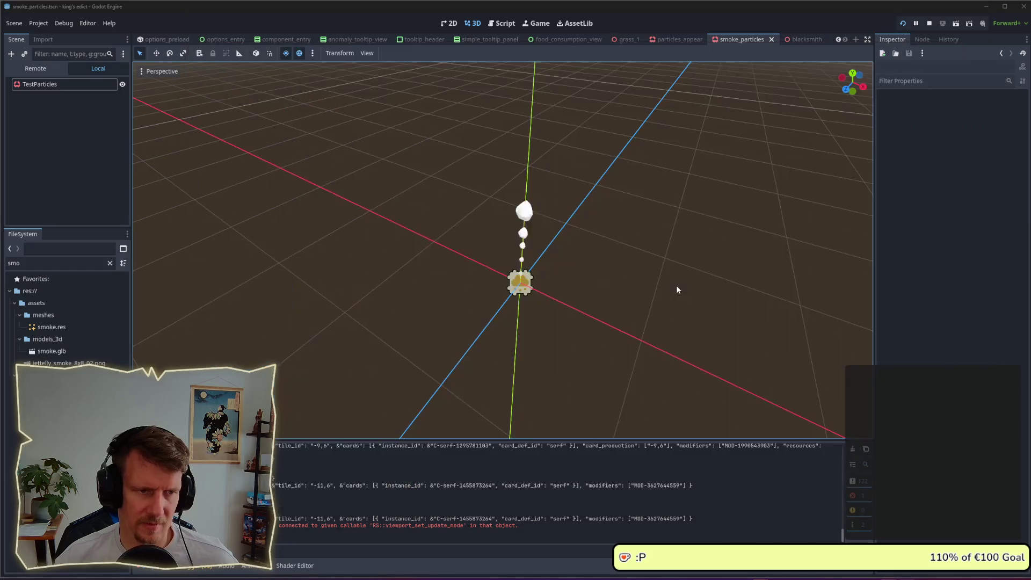
key("alt+Tab")
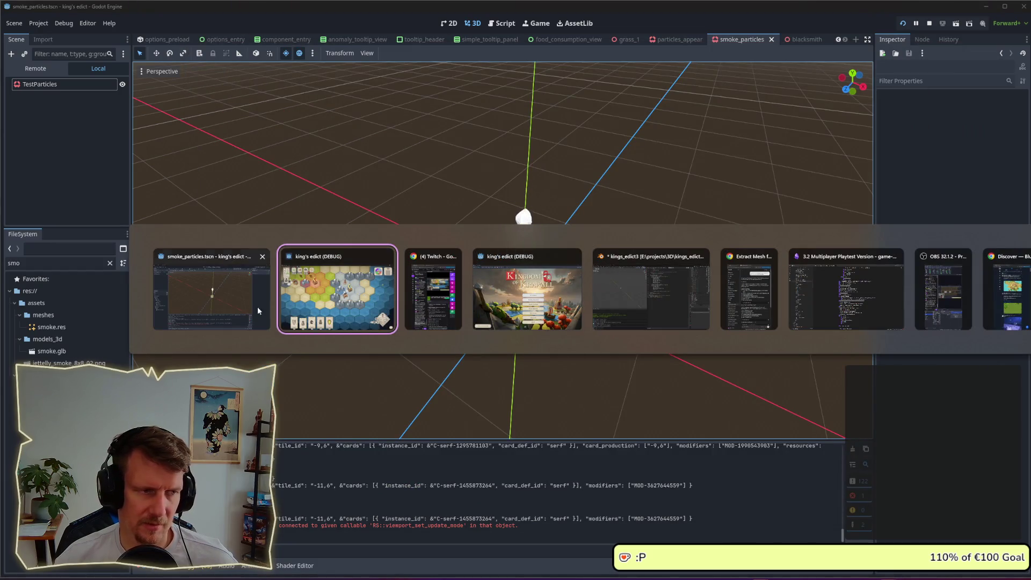
key("alt+Tab")
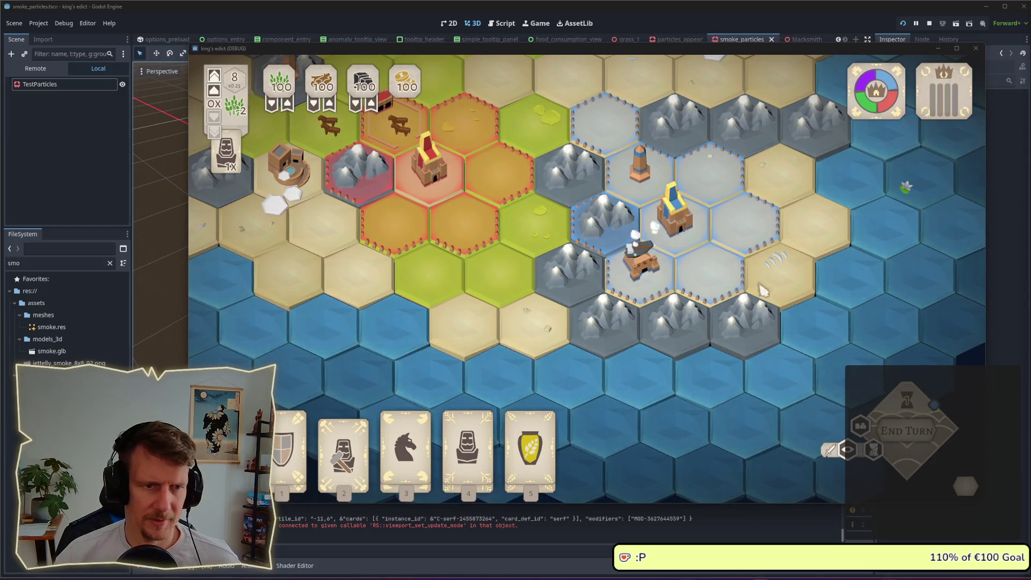
scroll(698, 301, "down", 3)
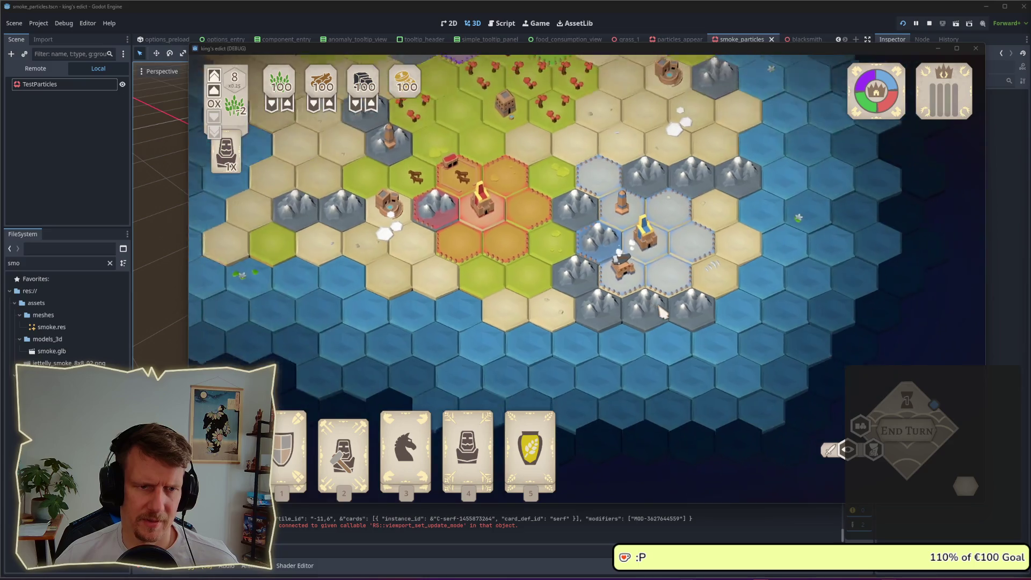
scroll(661, 312, "down", 1)
scroll(627, 274, "down", 2)
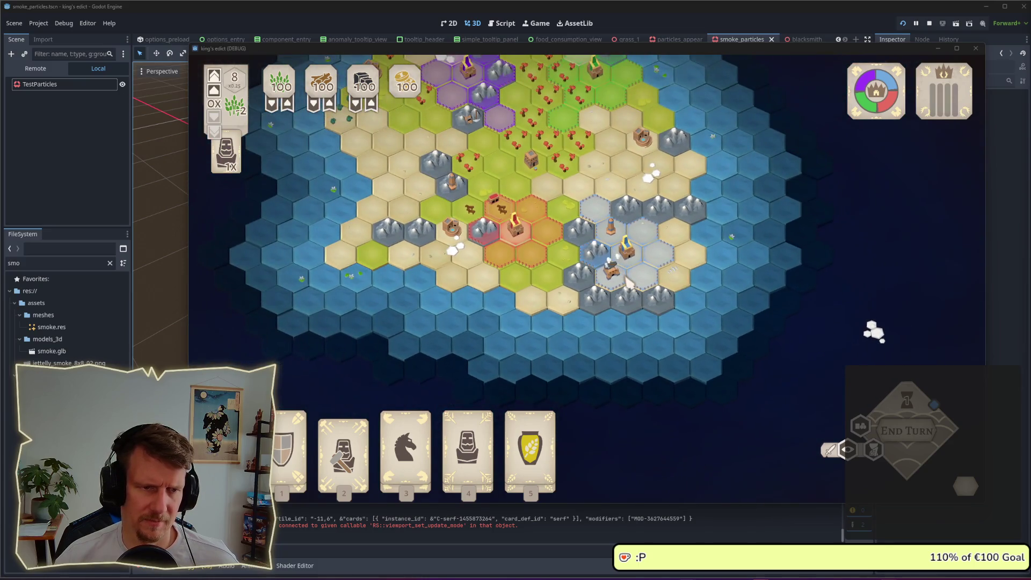
scroll(627, 280, "up", 4)
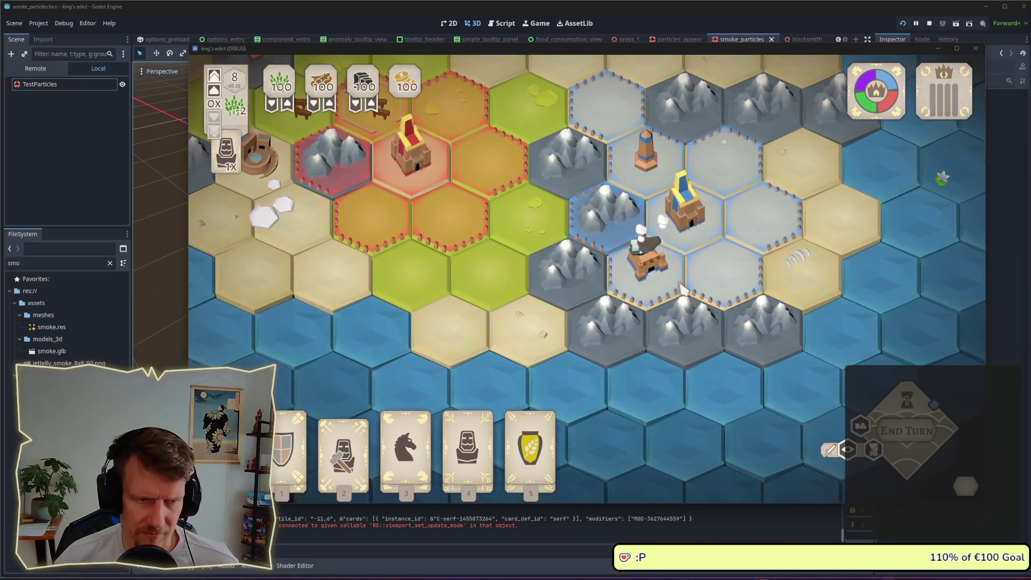
scroll(683, 290, "up", 3)
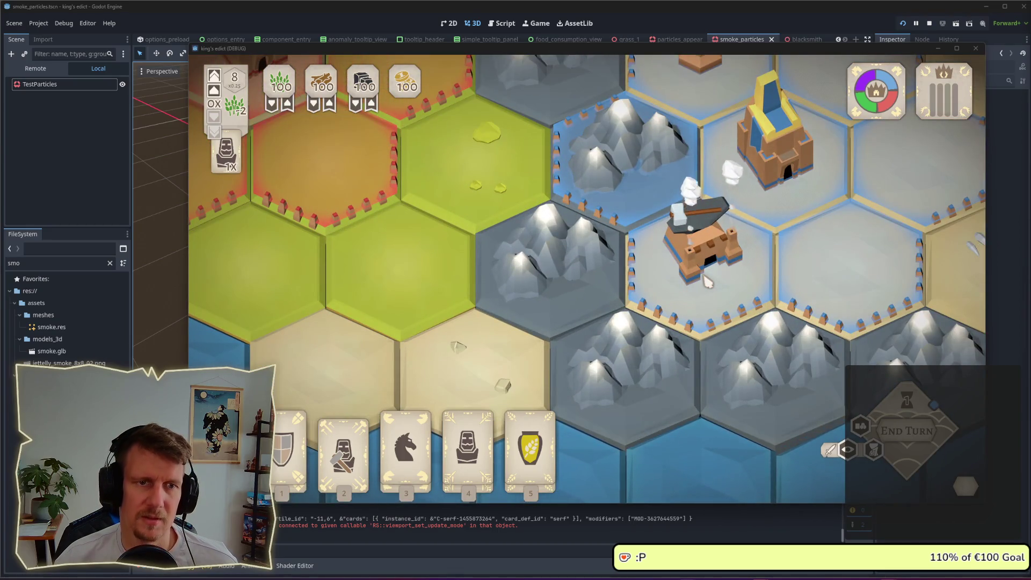
key("alt+Tab")
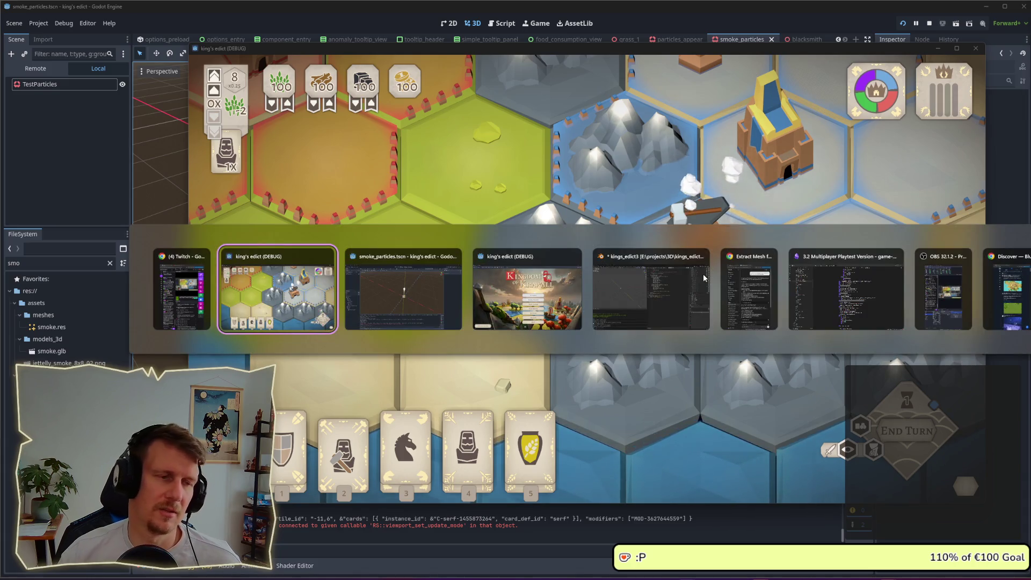
key("alt+Tab")
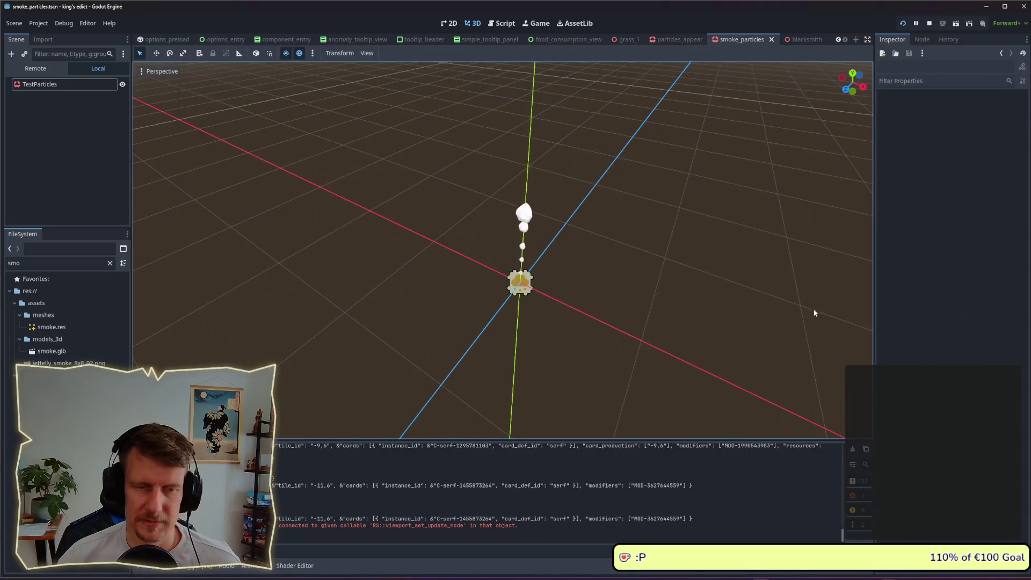
- Select TestParticles, lower its material's emission energy multiplier, and run King's Edict
scroll(665, 303, "down", 5)
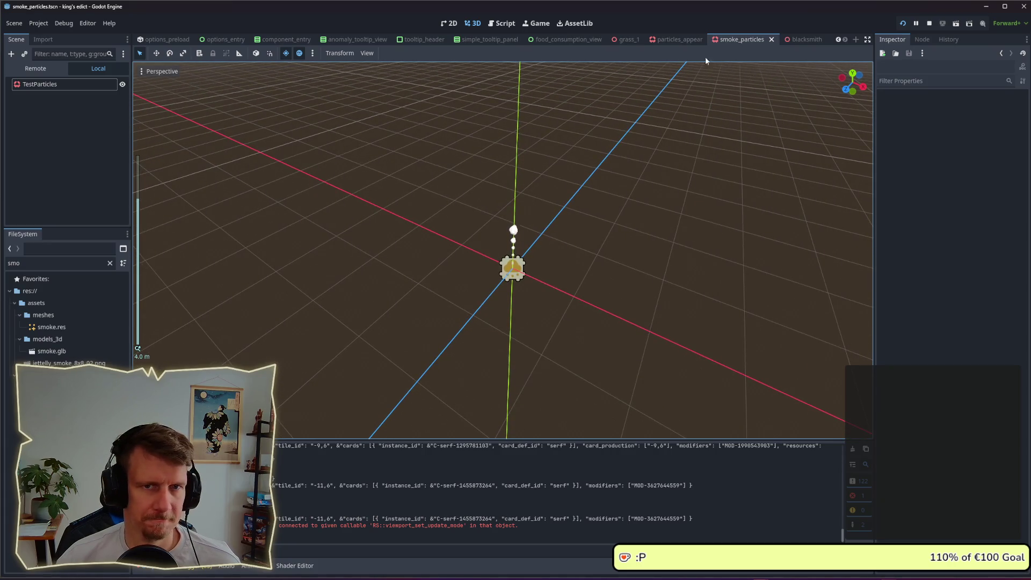
left_click(59, 84)
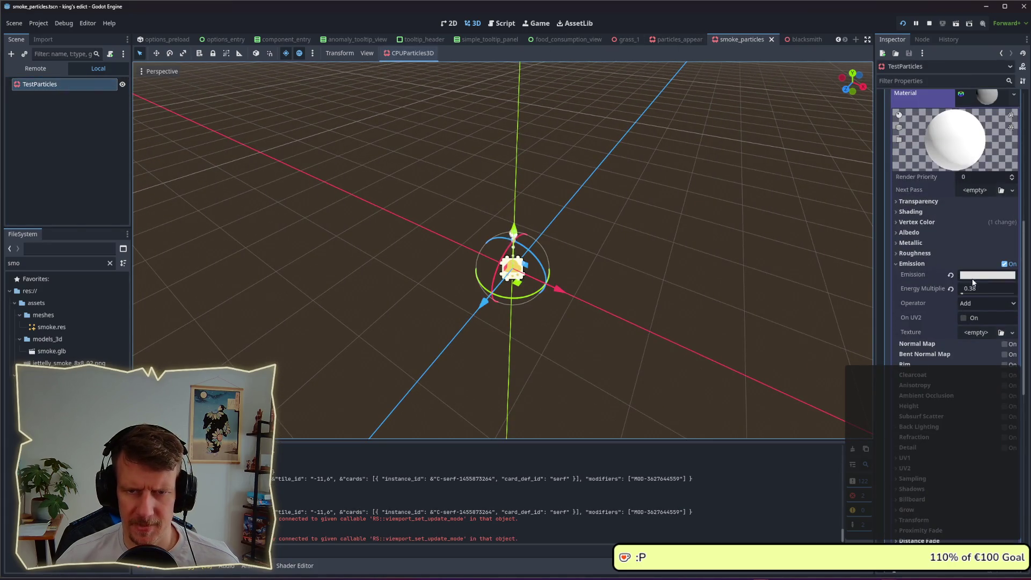
left_click(970, 289)
type(".")
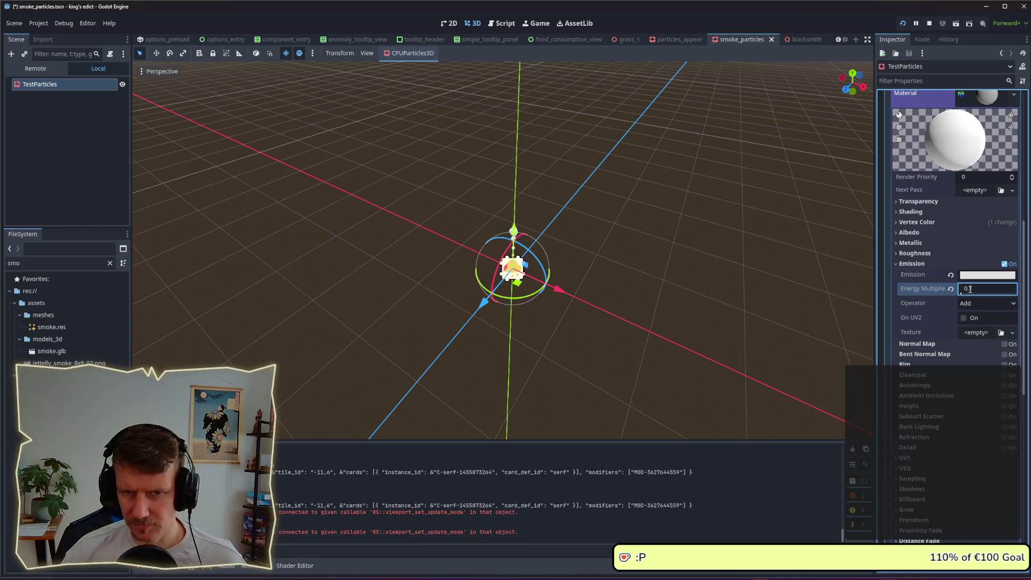
key("F5")
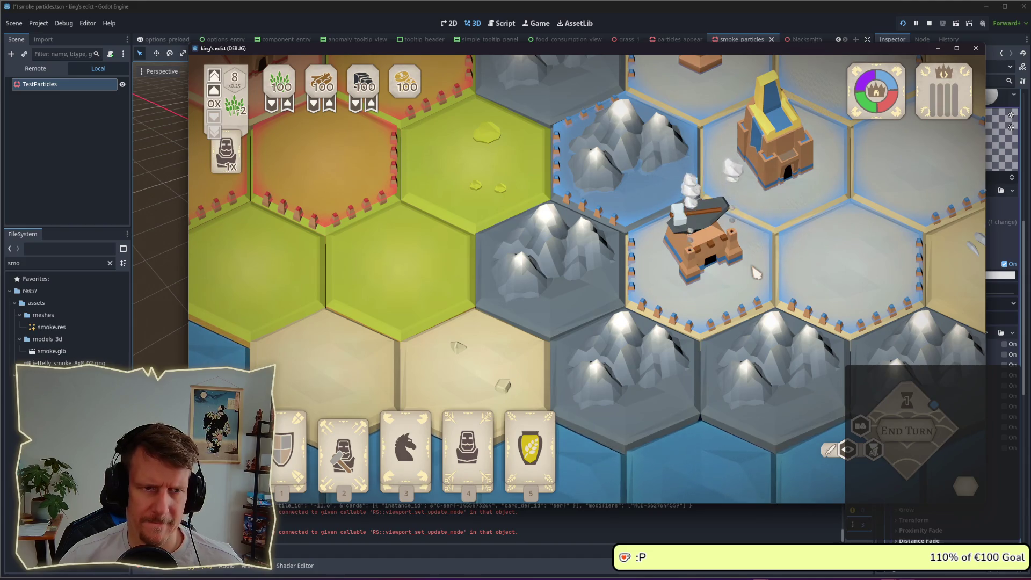
scroll(757, 273, "down", 5)
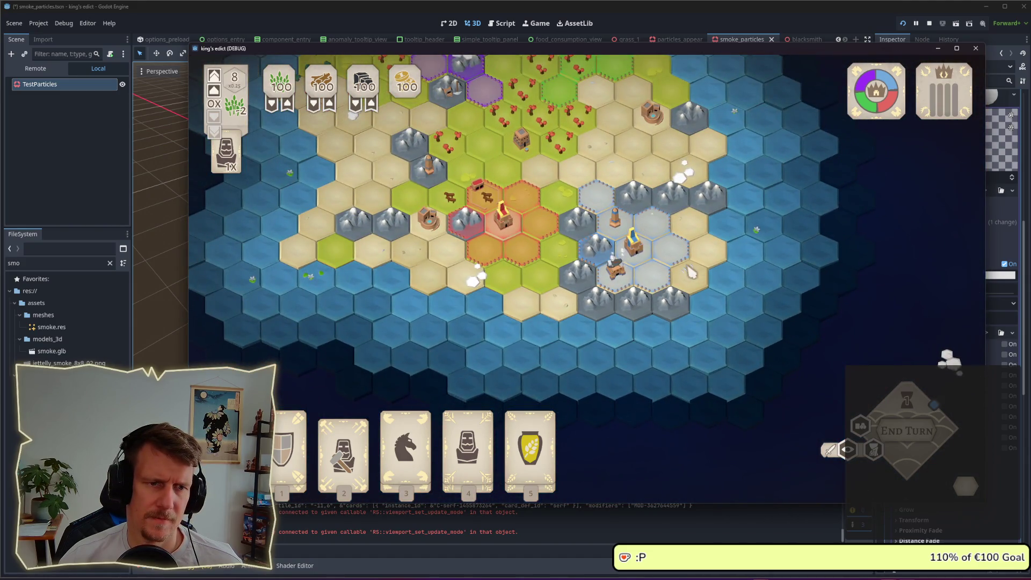
scroll(691, 273, "down", 1)
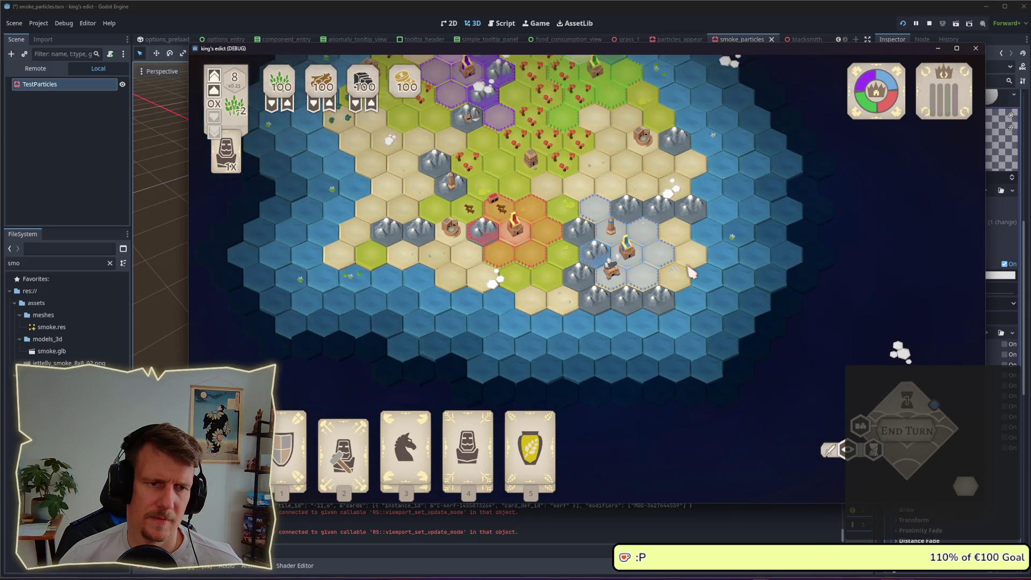
key("alt+Tab")
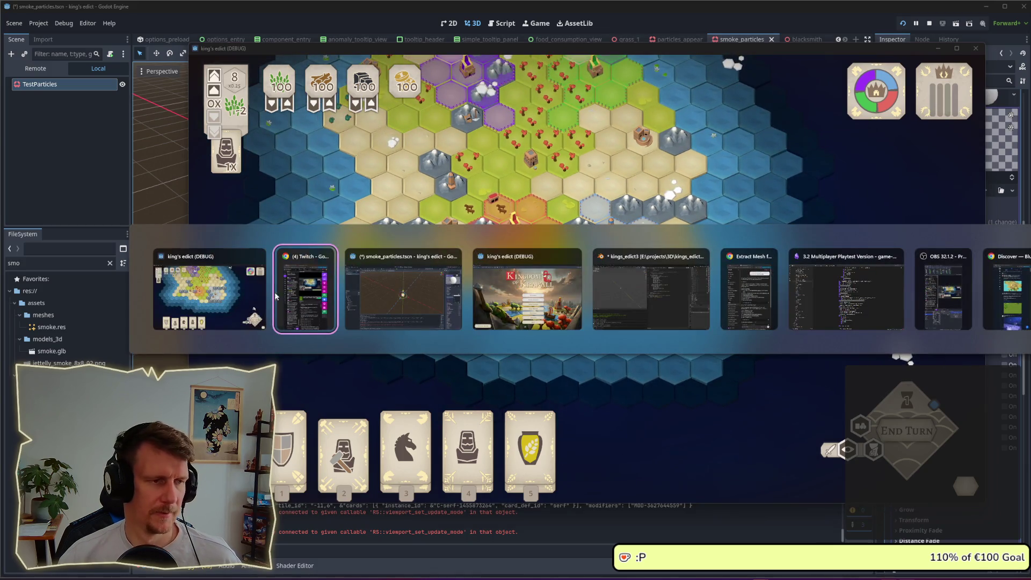
scroll(632, 280, "up", 2)
scroll(631, 280, "up", 4)
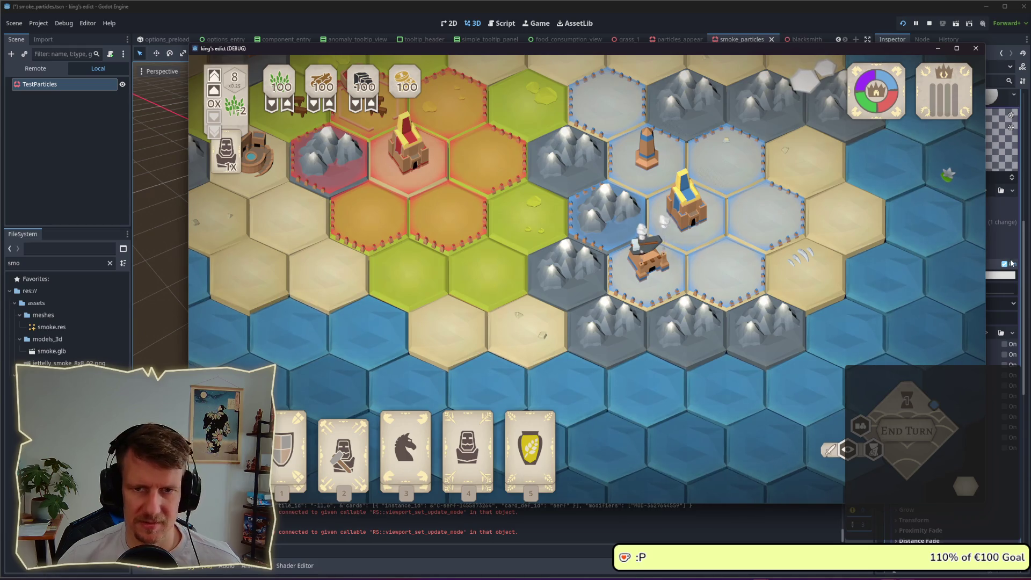
left_click(1007, 276)
- Set emission energy multiplier to 0.3 with the Multiply operator, comparing against the running game
left_click(1007, 277)
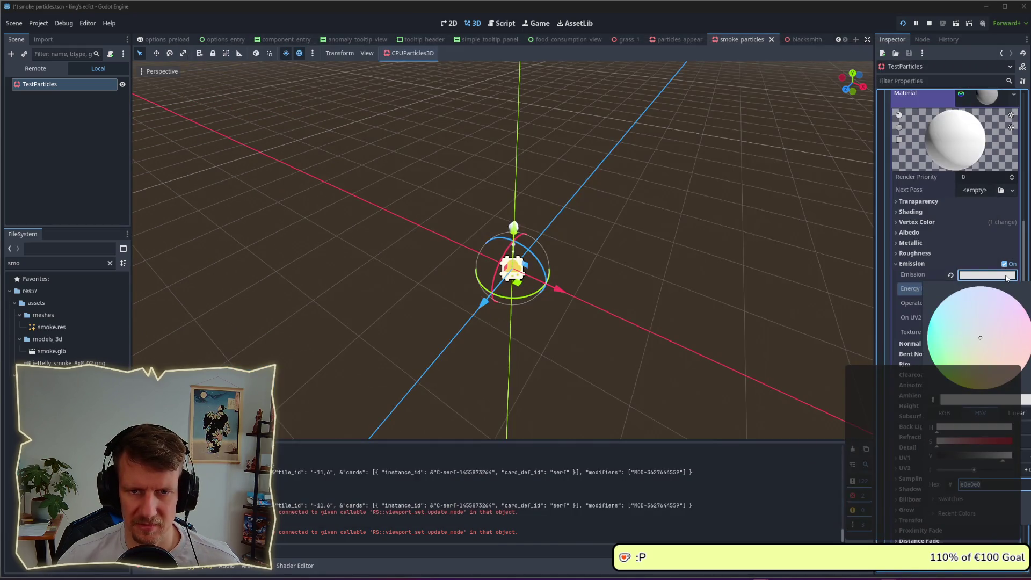
left_click(950, 276)
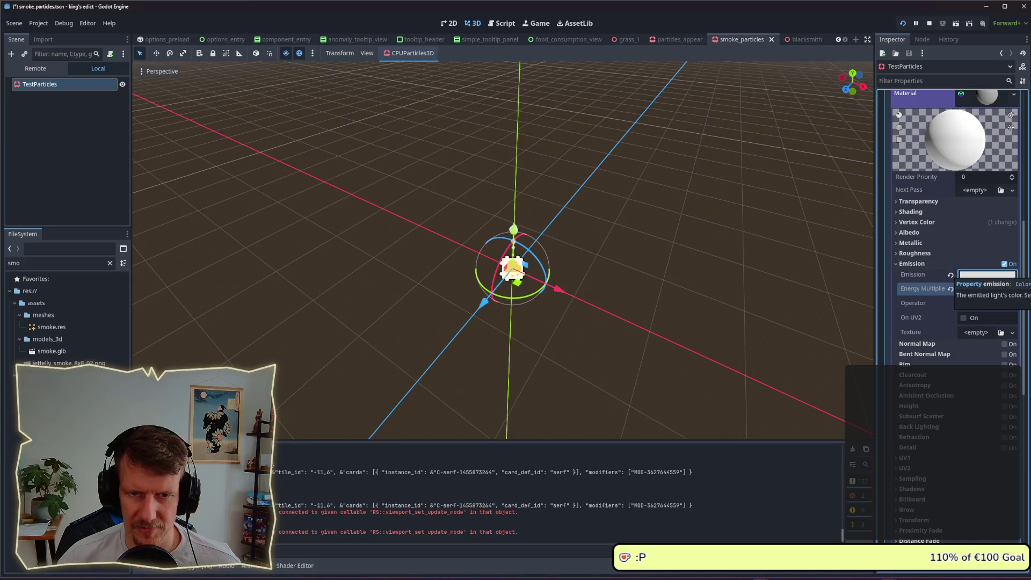
left_click(1000, 275)
left_click(1000, 275)
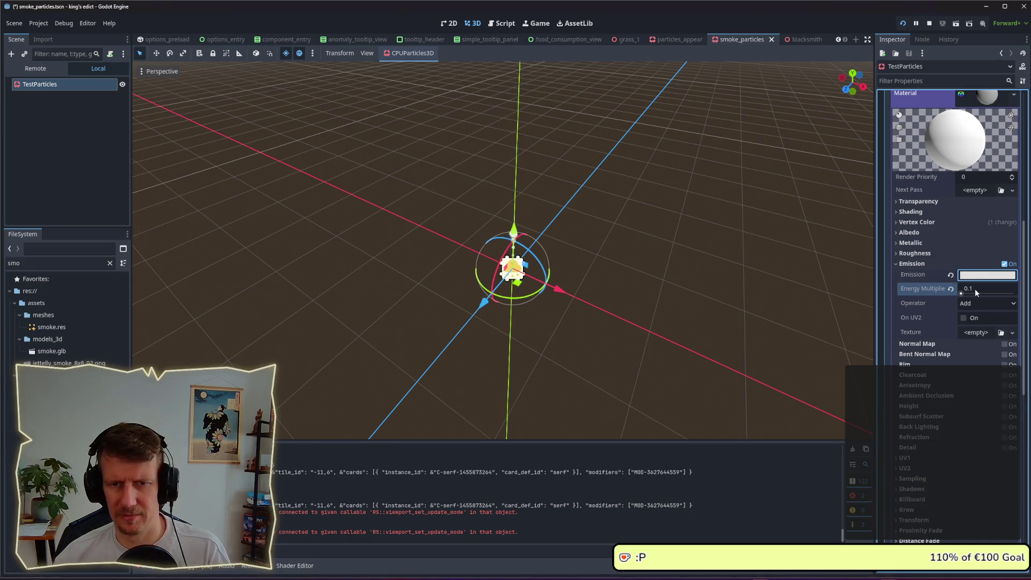
left_click(976, 292)
type("0,3")
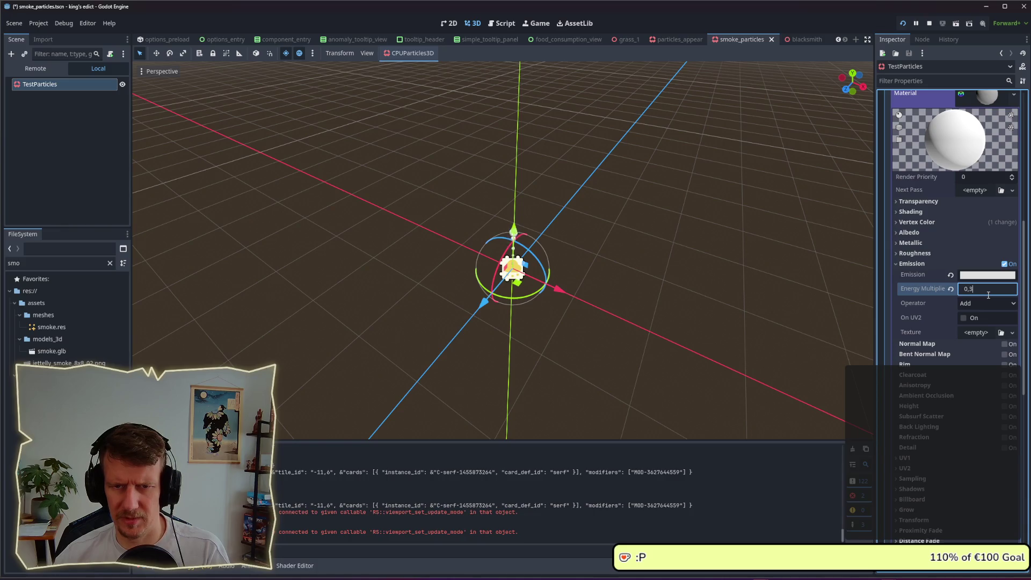
key("Return")
left_click(1014, 304)
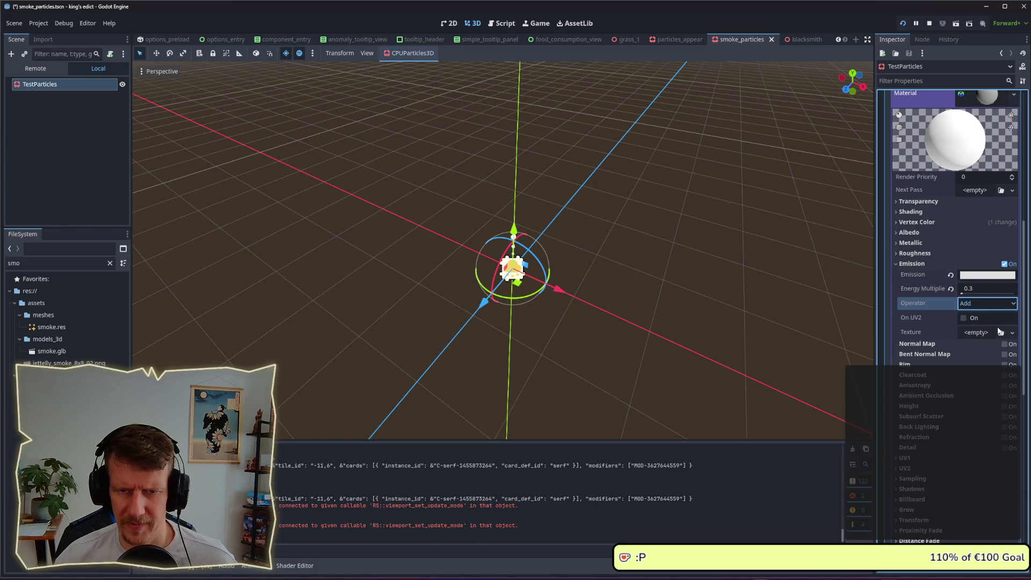
key("alt+Tab")
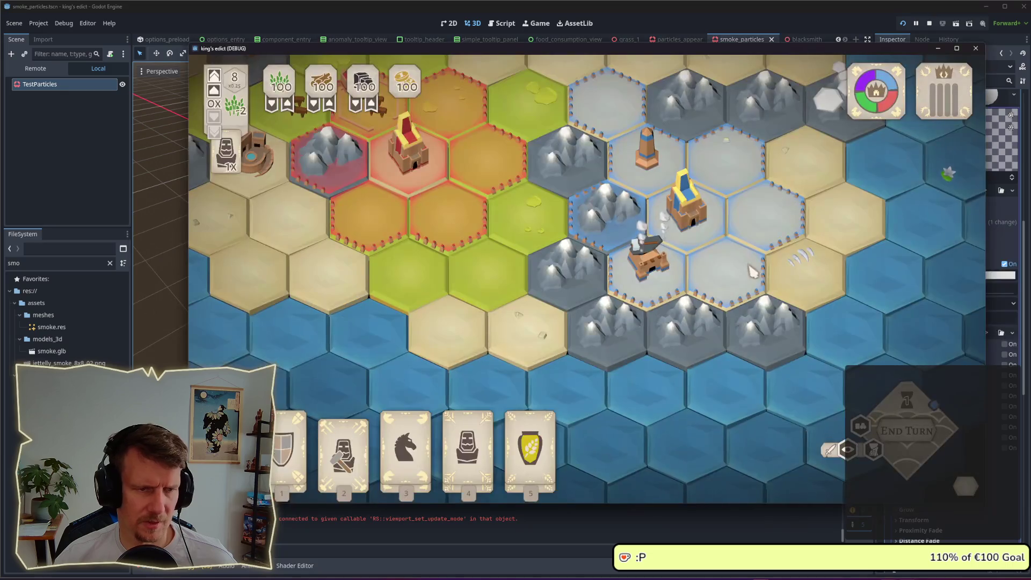
left_click(811, 23)
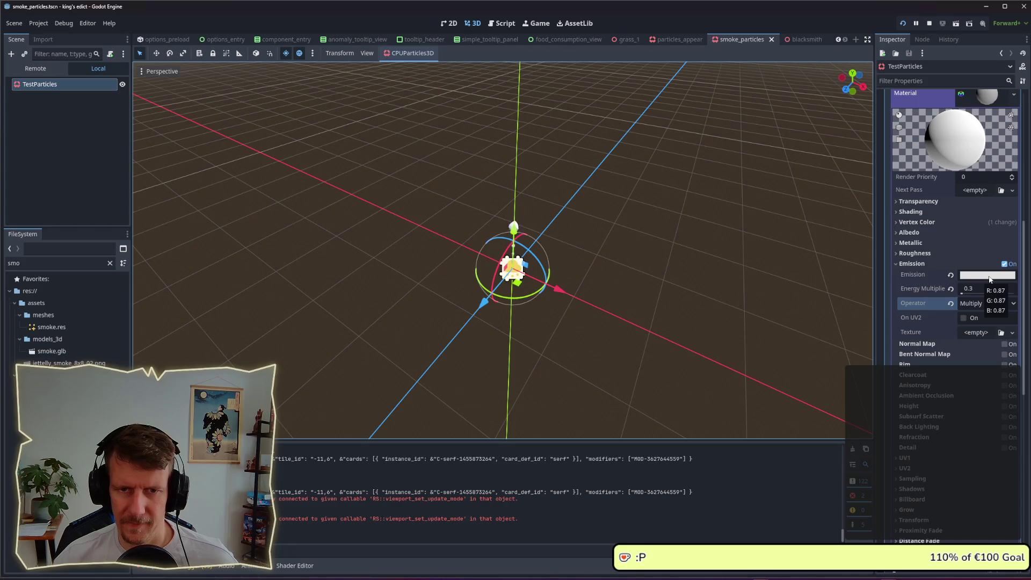
- Enable Disable Receive Shadows in the smoke material's Shadows settings
left_click(916, 213)
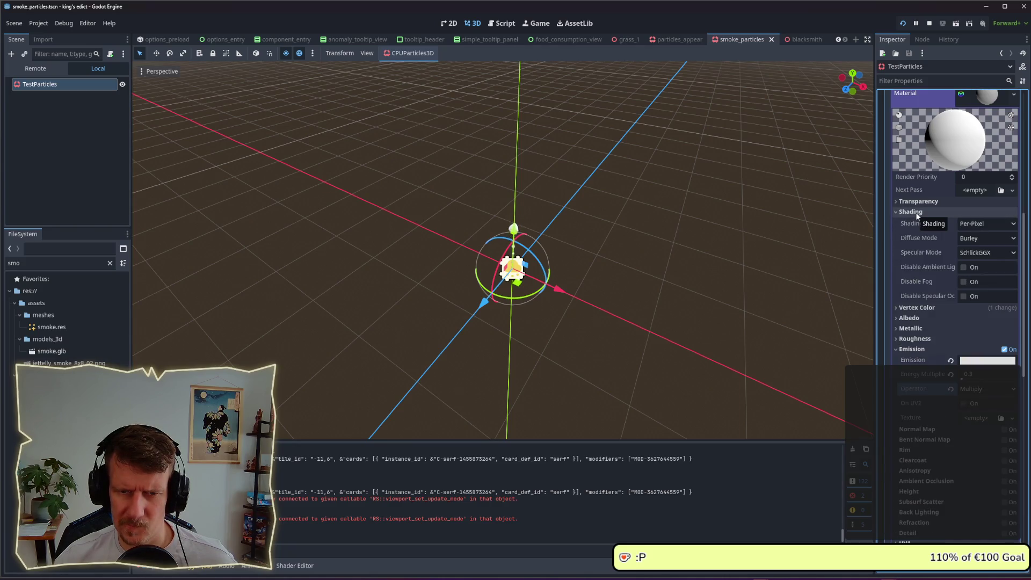
left_click(916, 212)
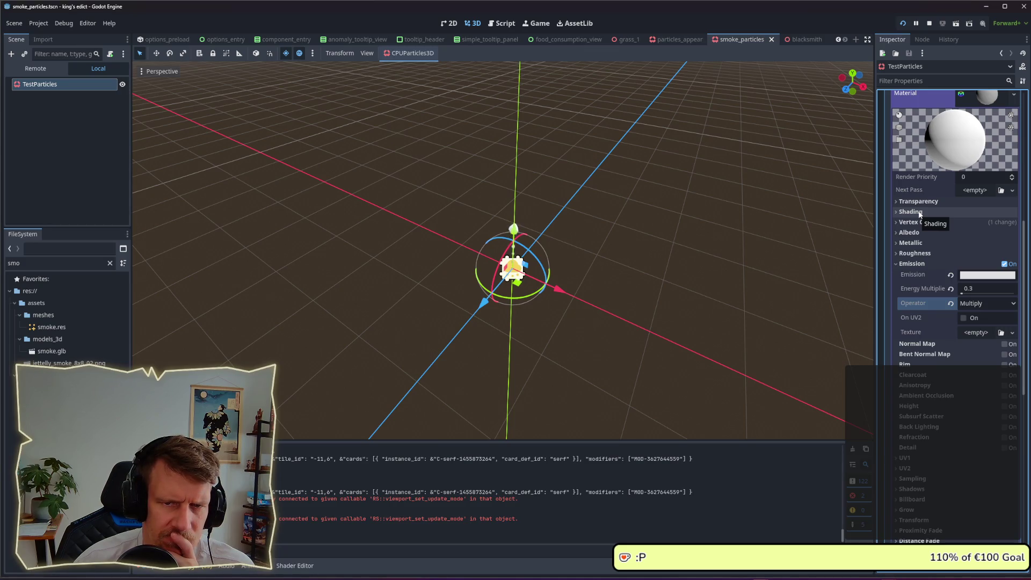
scroll(920, 213, "down", 2)
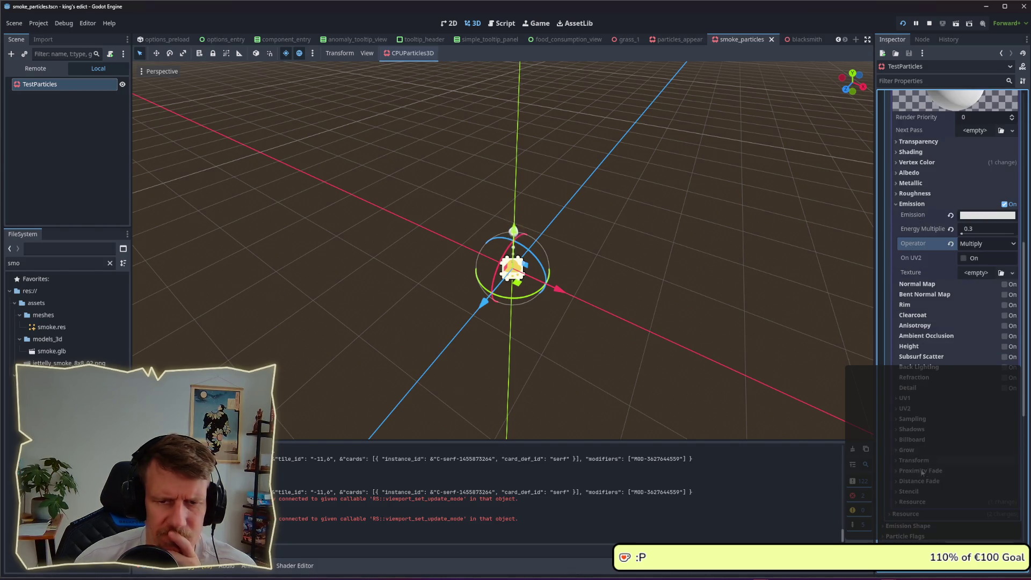
left_click(913, 432)
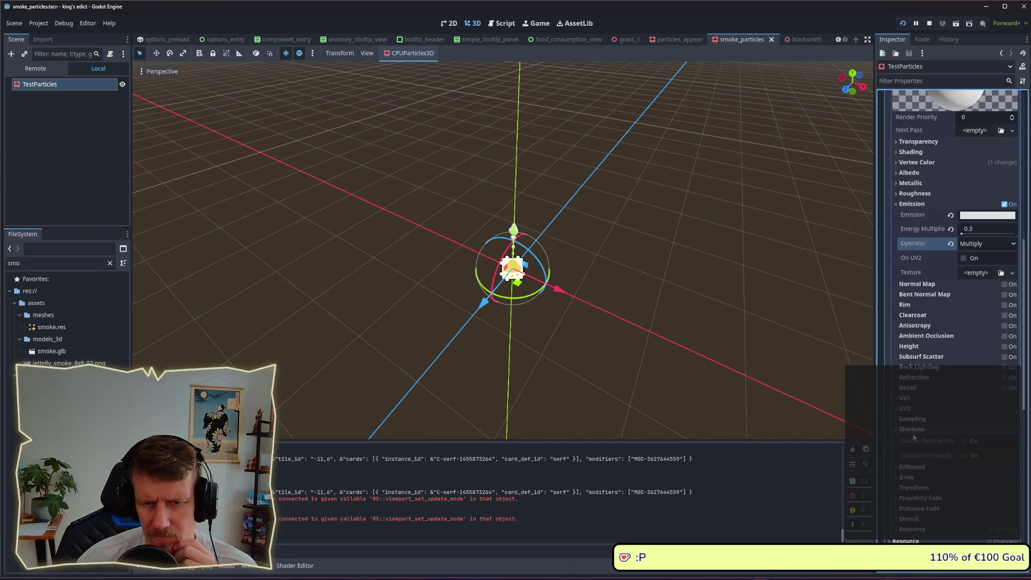
left_click(959, 442)
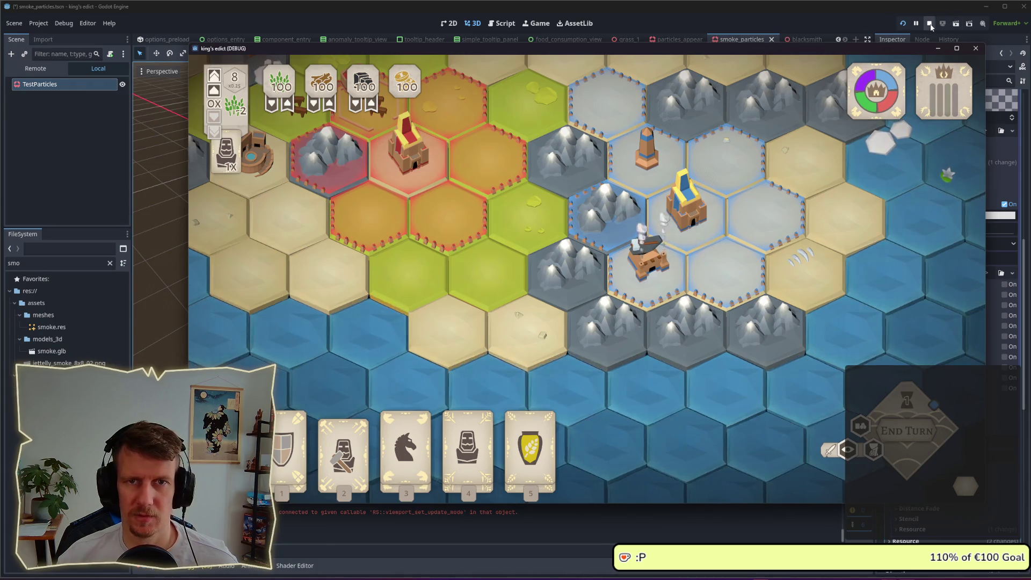
- Save the scene, relaunch King's Edict, and start a new game from the blue start position
left_click(928, 24)
key("ctrl+s")
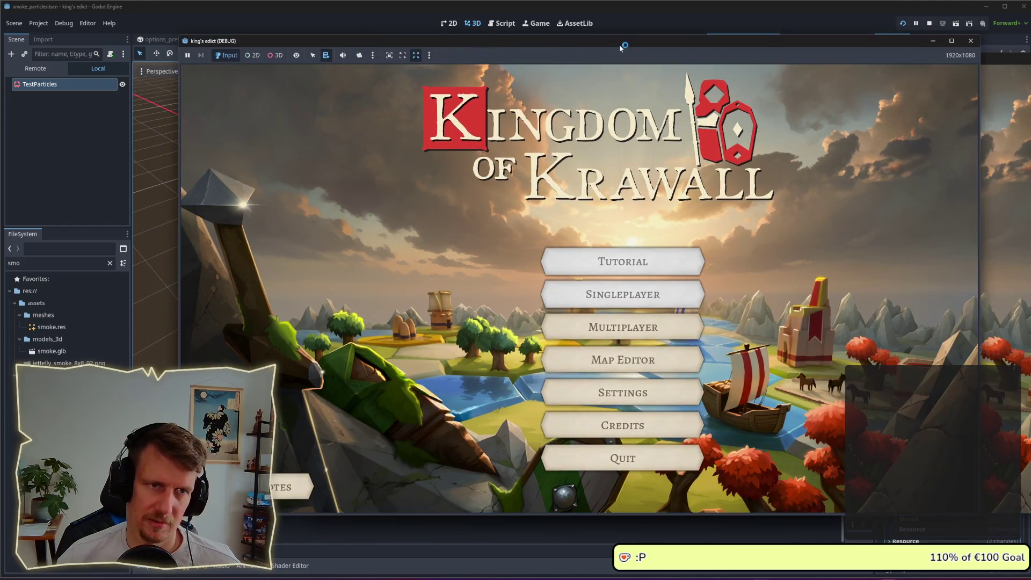
left_click(636, 333)
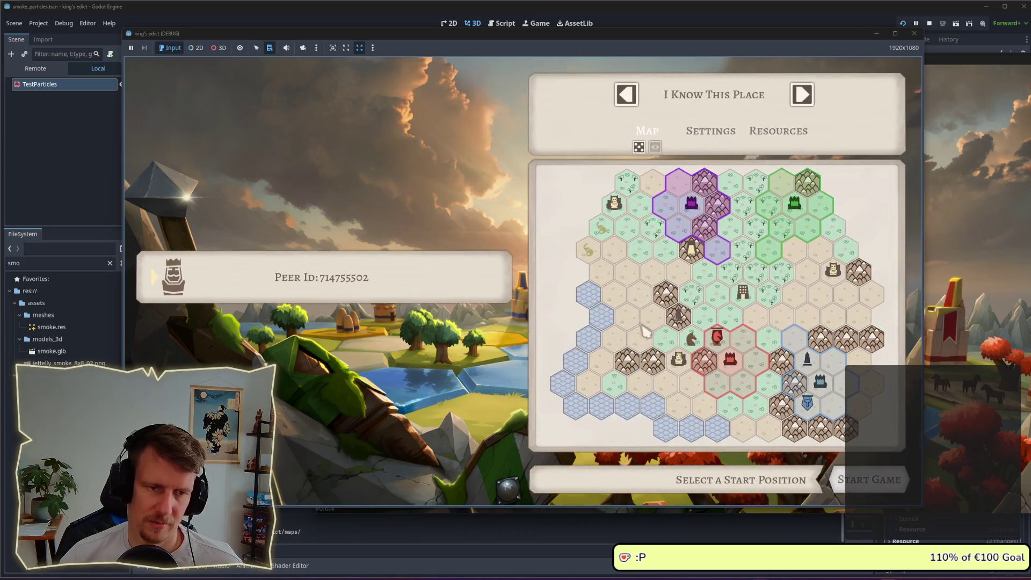
left_click(828, 383)
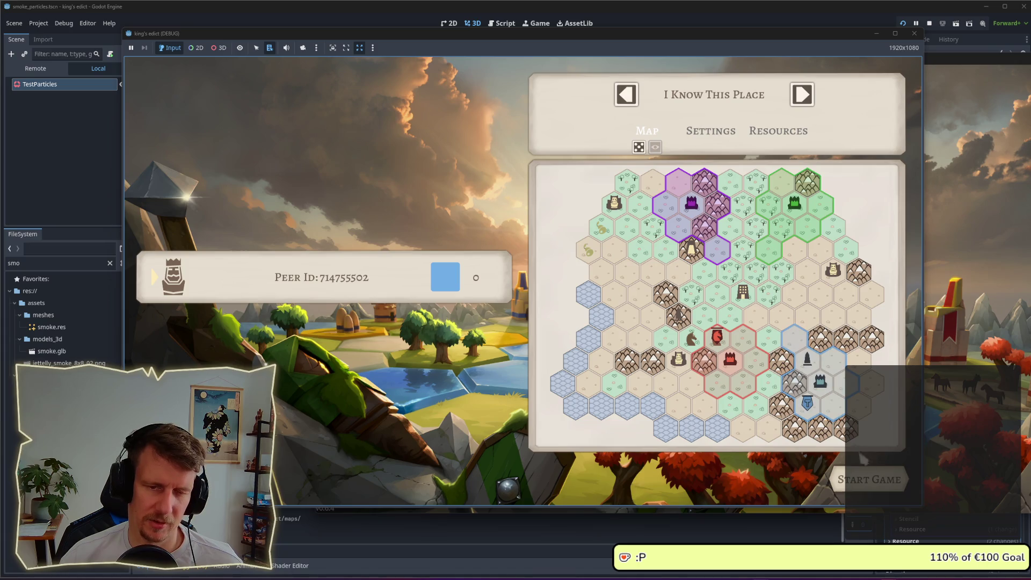
left_click(859, 481)
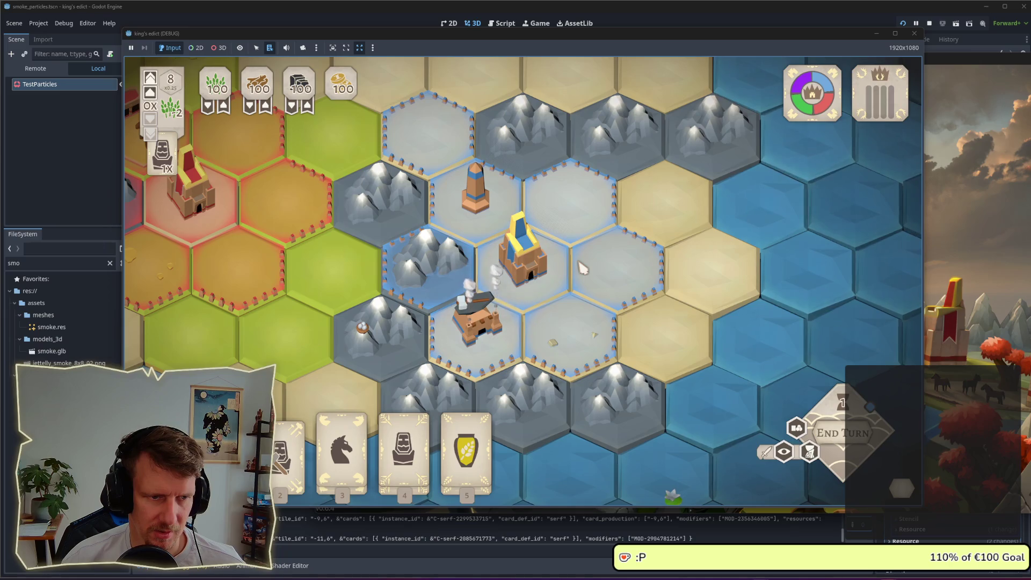
- Zoom and pan the map to inspect smoke rising from the blacksmith by the blue castle
scroll(578, 266, "down", 3)
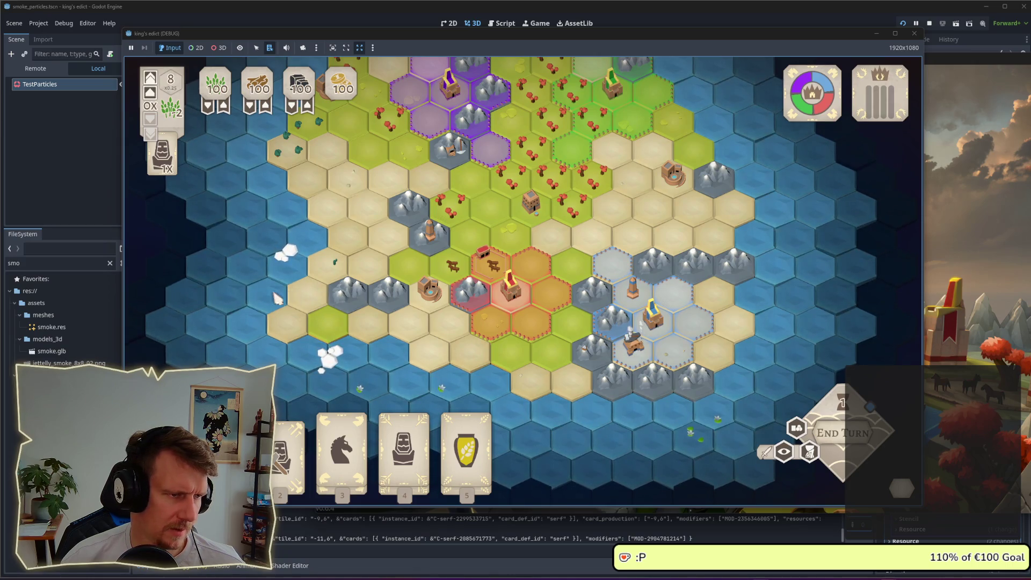
scroll(317, 322, "up", 3)
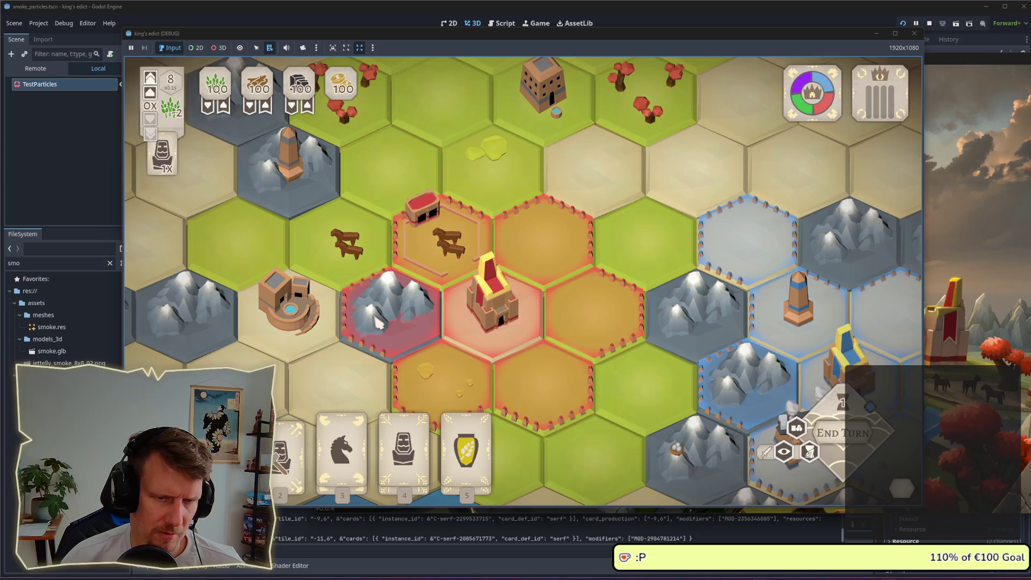
scroll(378, 322, "down", 3)
scroll(395, 236, "up", 3)
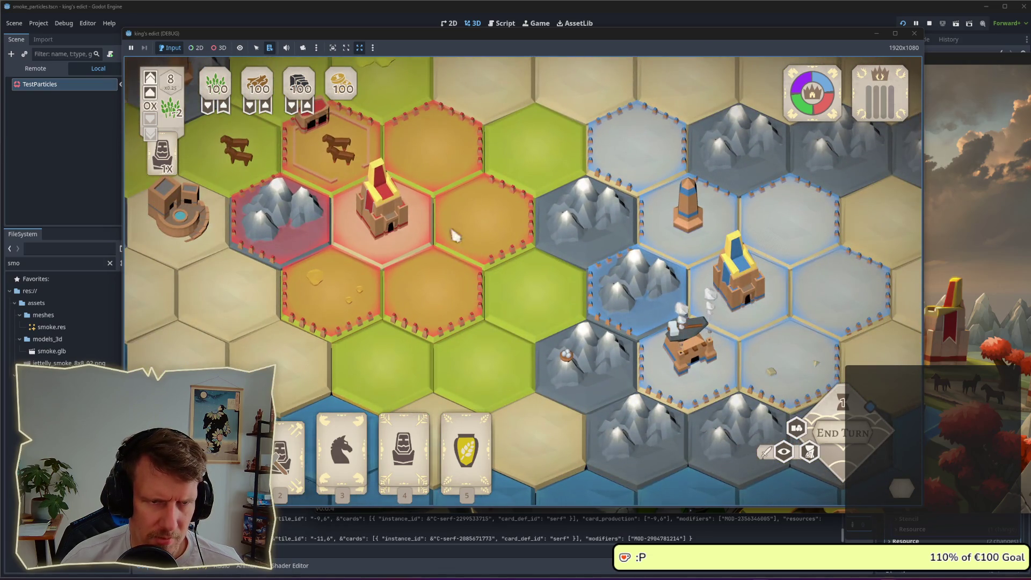
key("d")
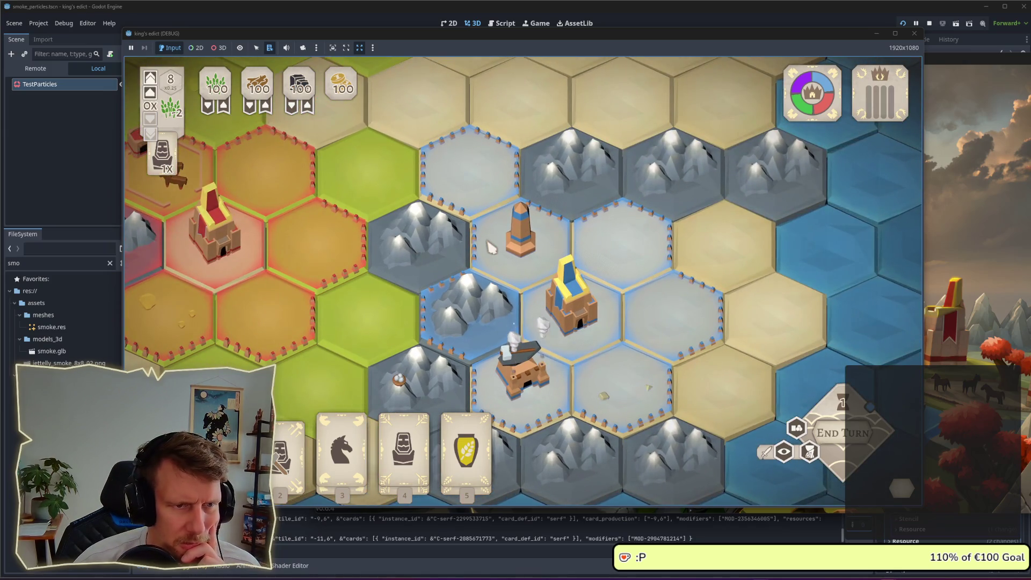
scroll(491, 247, "up", 4)
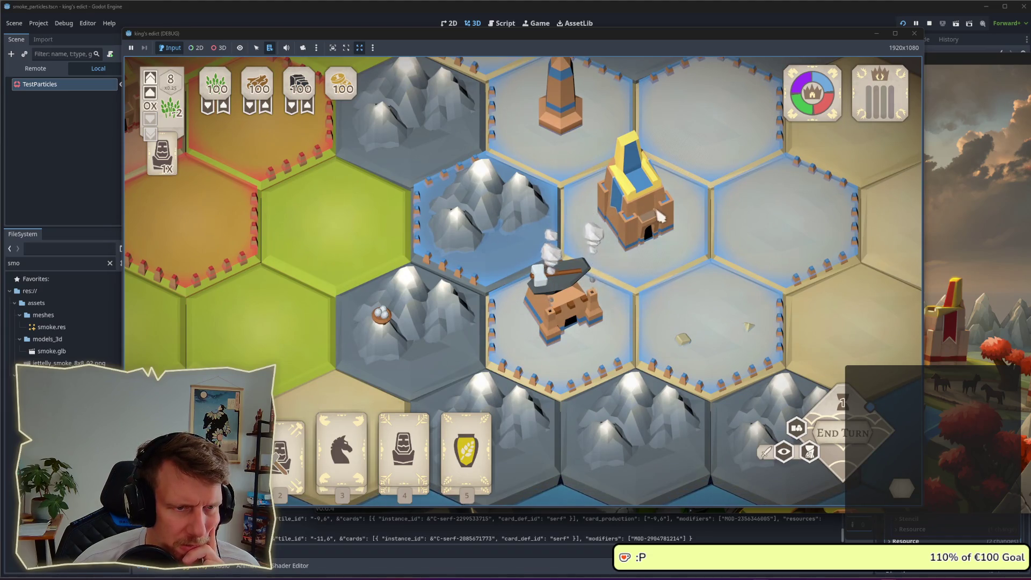
scroll(654, 222, "down", 6)
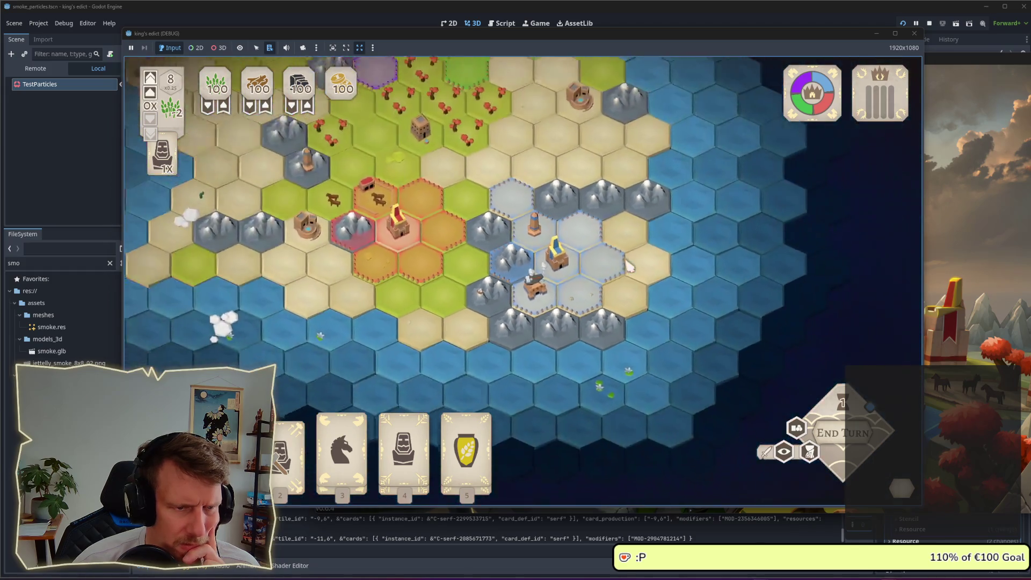
scroll(545, 296, "down", 1)
scroll(526, 298, "up", 6)
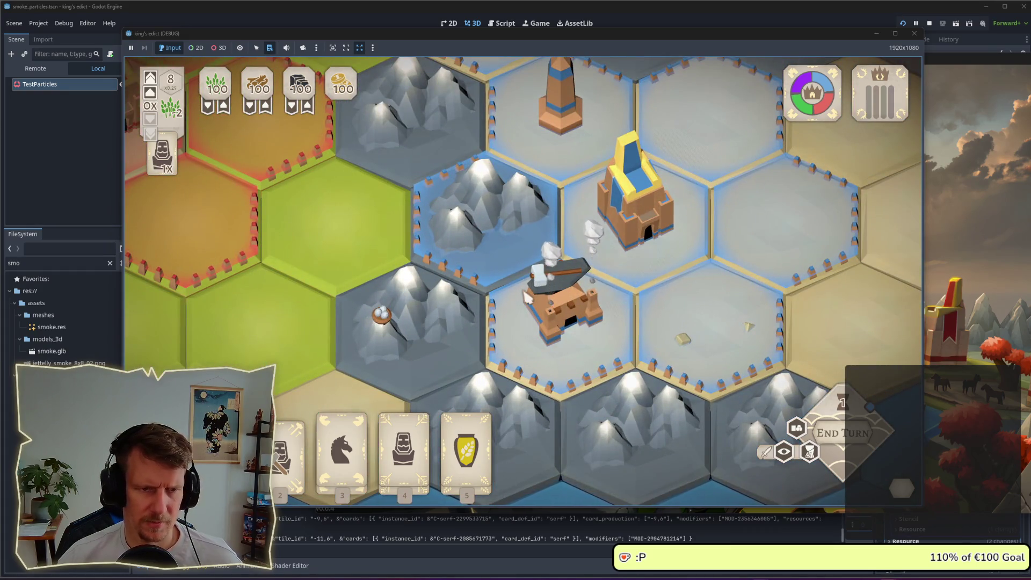
scroll(526, 297, "down", 3)
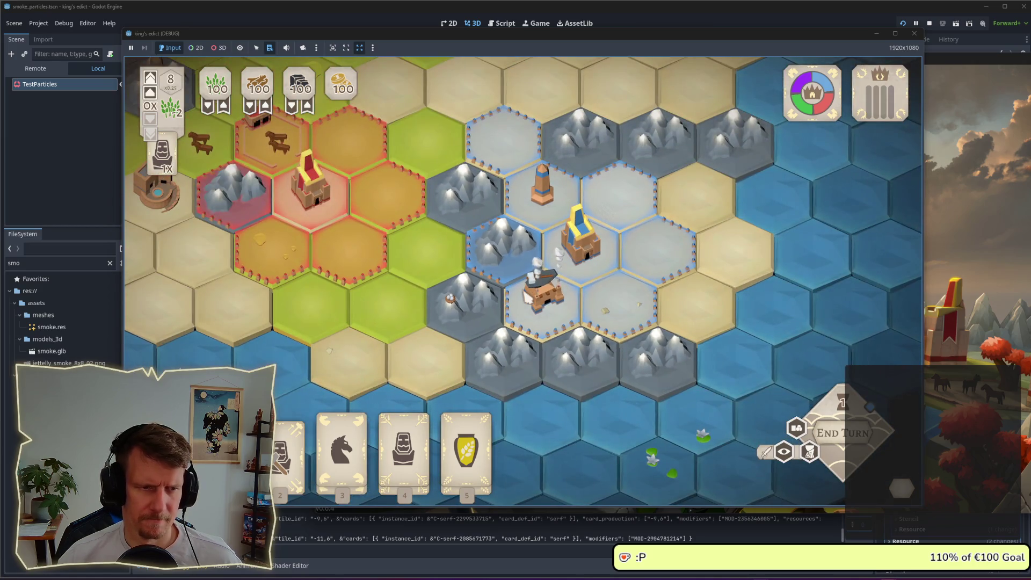
scroll(527, 297, "down", 3)
key("alt+Tab")
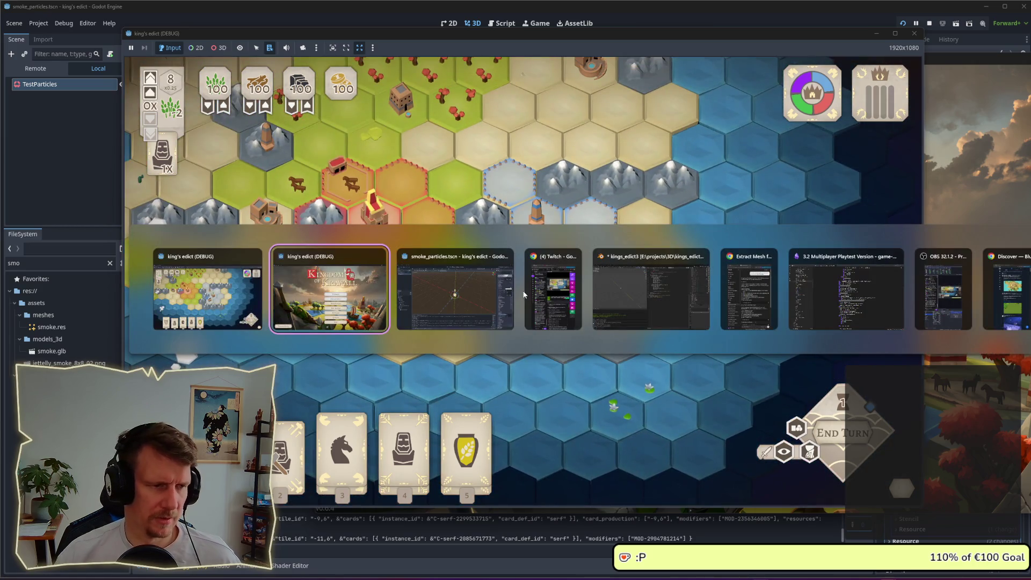
- Revert the smoke material's emission to off and launch the game
left_click(467, 293)
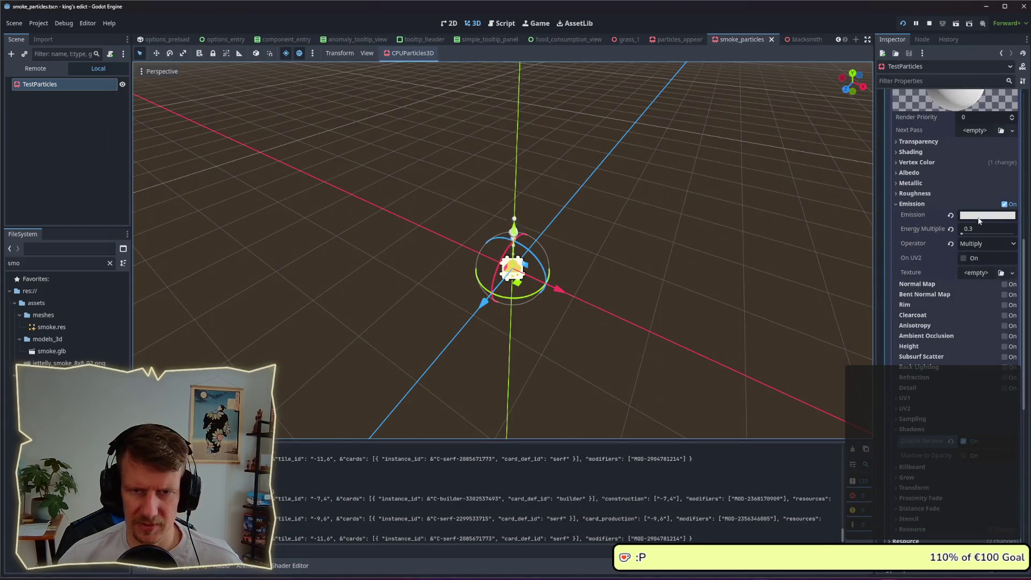
left_click(950, 214)
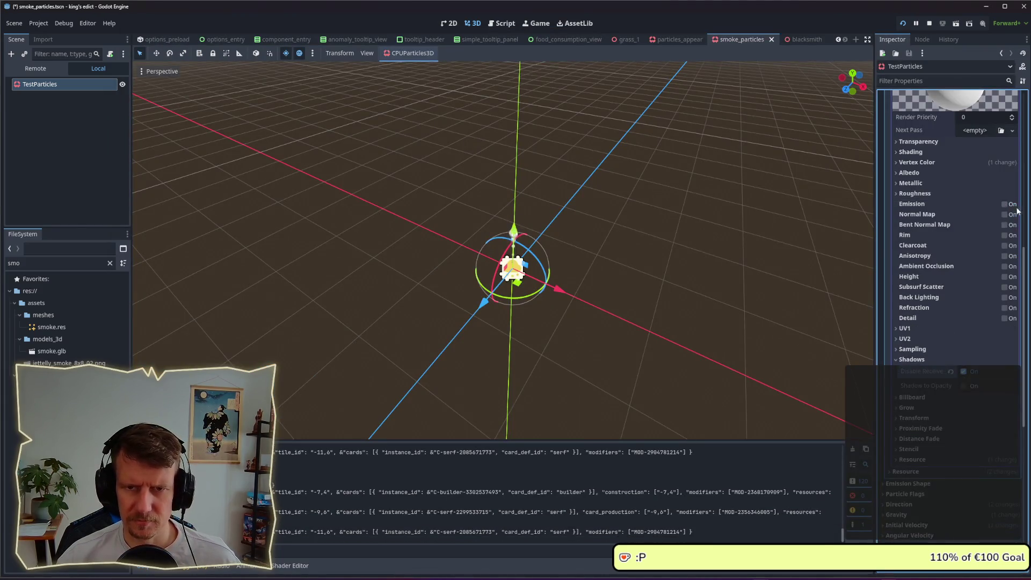
key("F5")
key("alt+Tab")
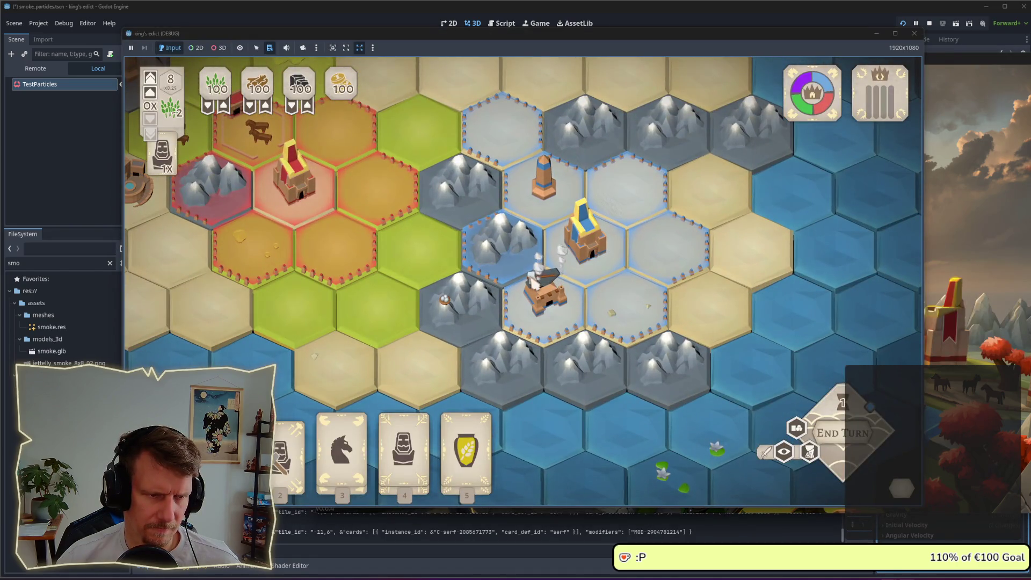
- Restart King's Edict, play a multiplayer match from the blue start region, then stop it
left_click(905, 23)
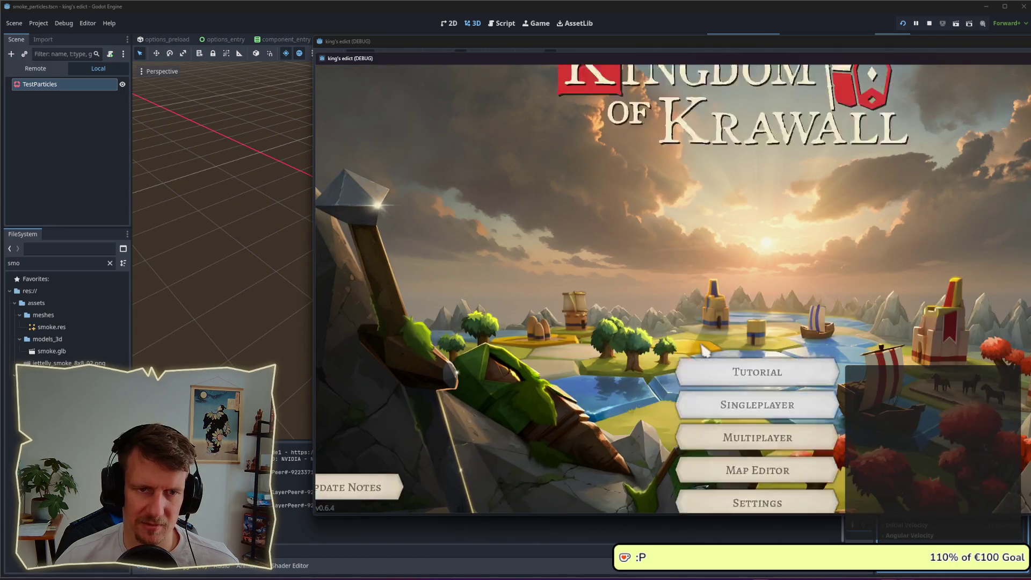
left_click(733, 330)
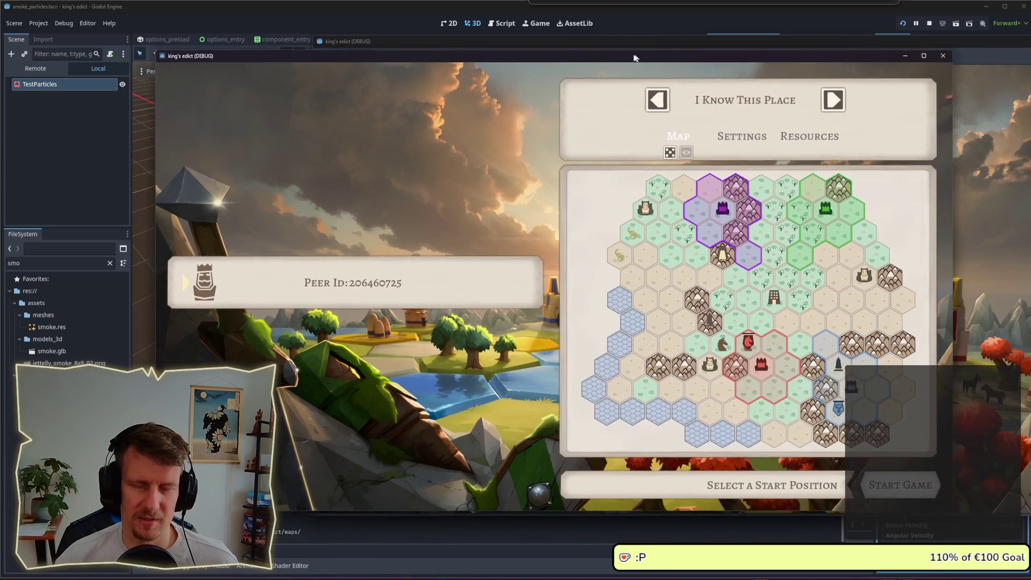
left_click(767, 368)
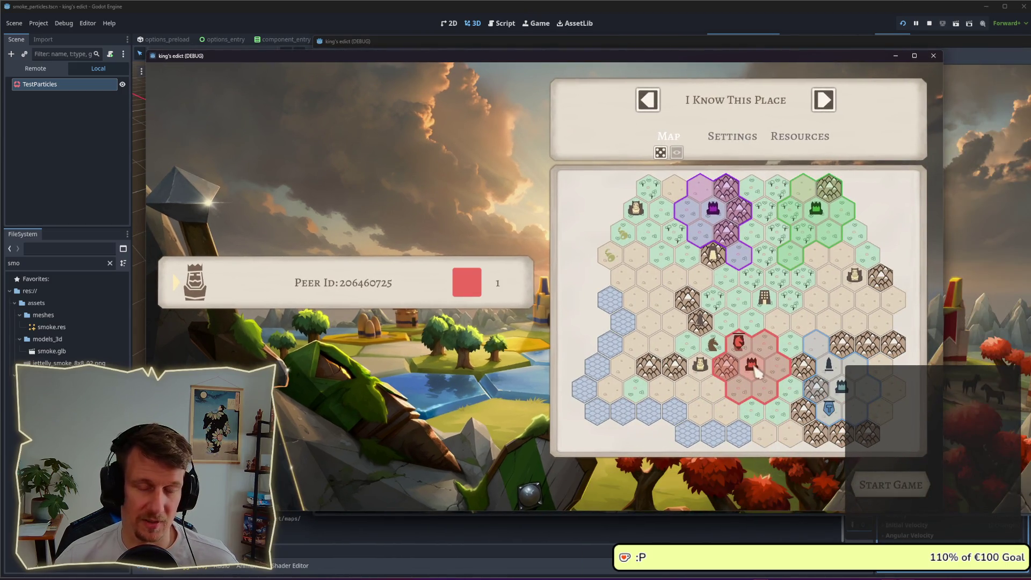
left_click(830, 384)
left_click(873, 478)
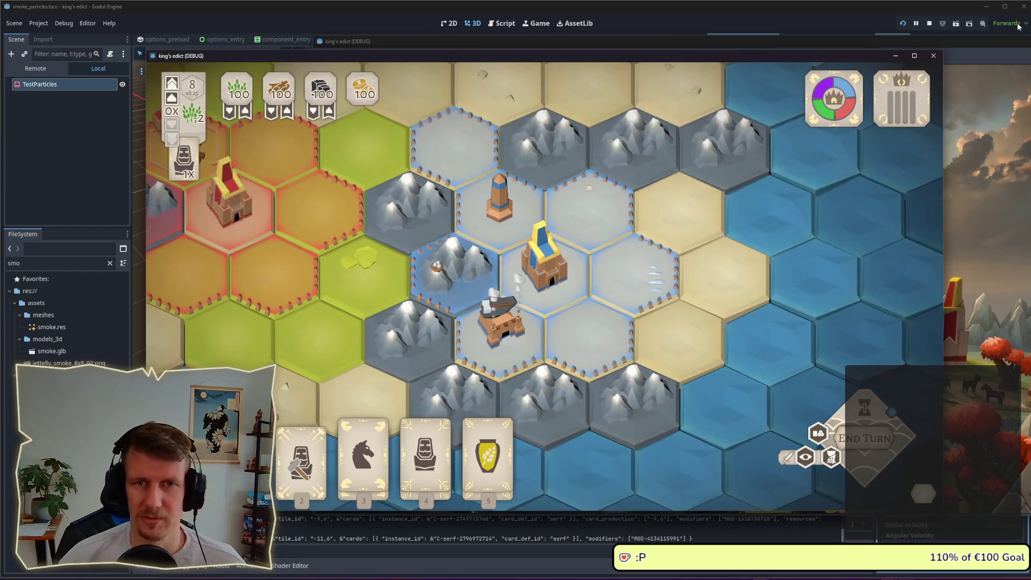
left_click(930, 23)
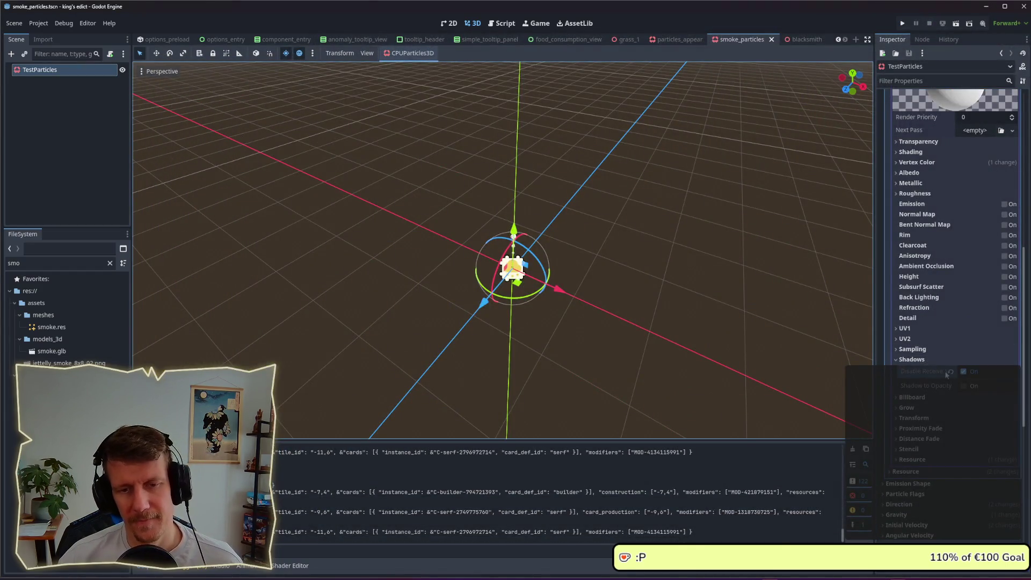
left_click(963, 372)
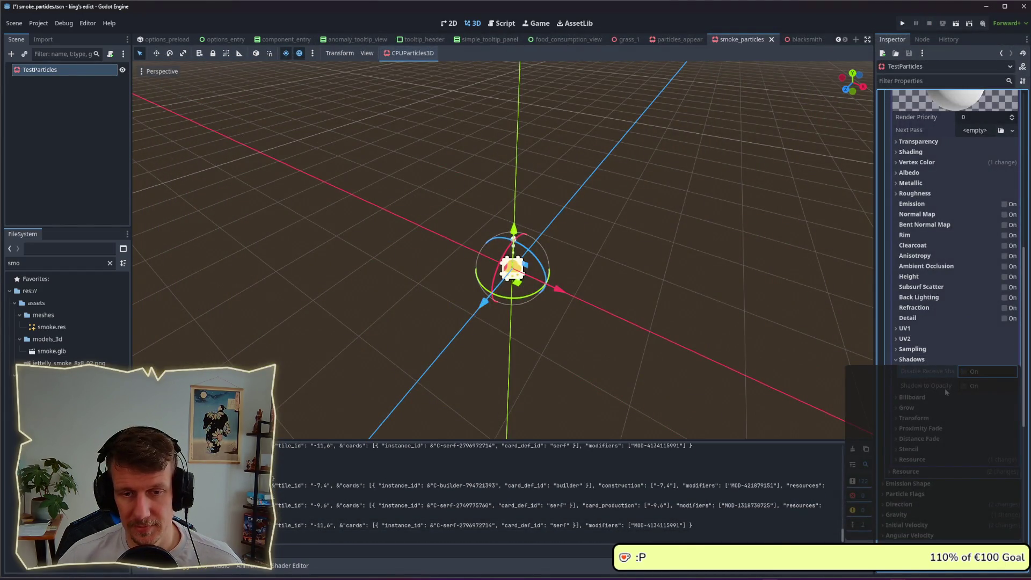
- Turn the smoke material's emission back on at energy 0.3 with the Add operator
scroll(925, 398, "up", 5)
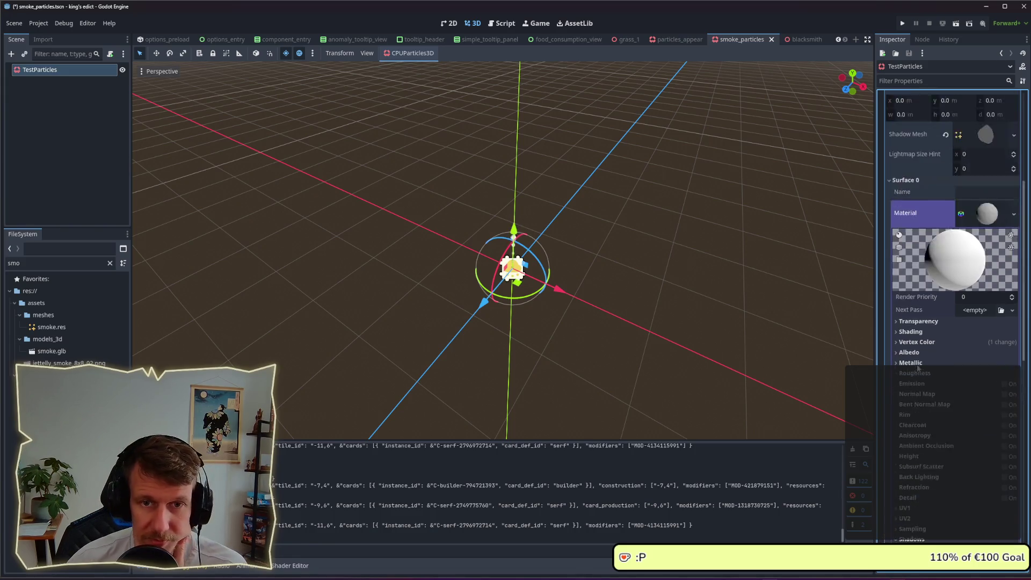
scroll(932, 329, "down", 4)
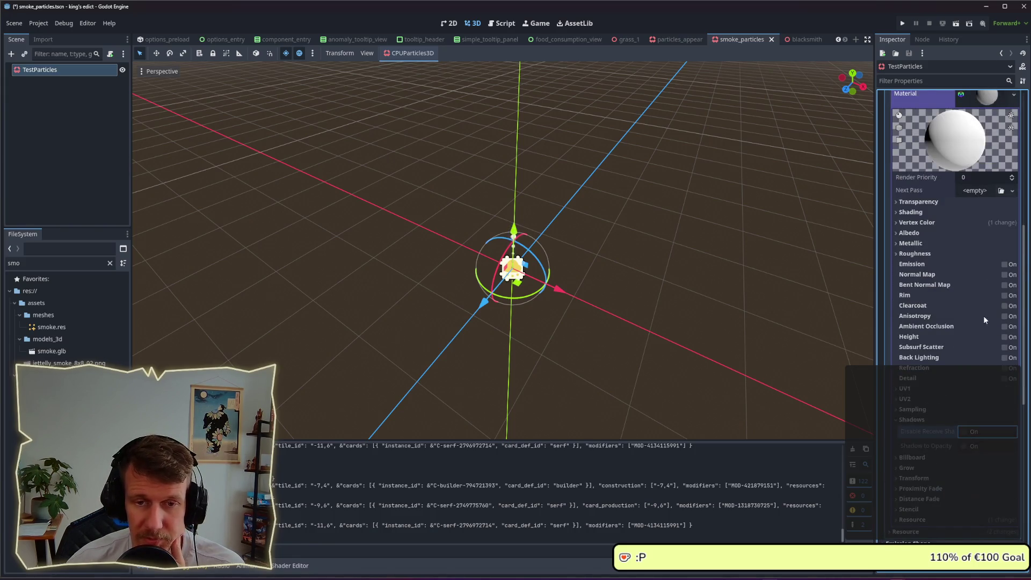
left_click(1005, 265)
left_click(972, 289)
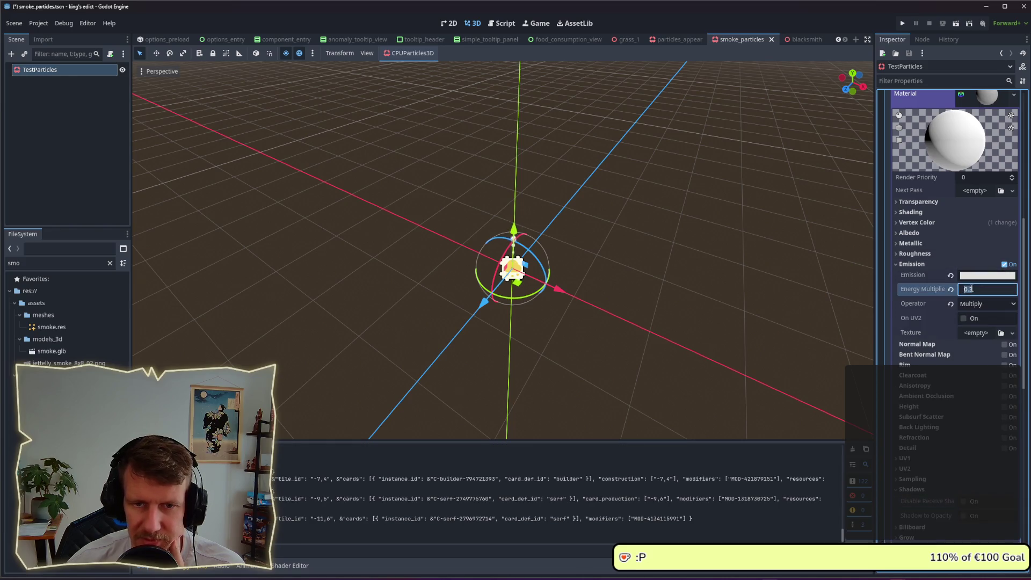
left_click(975, 277)
left_click(1006, 268)
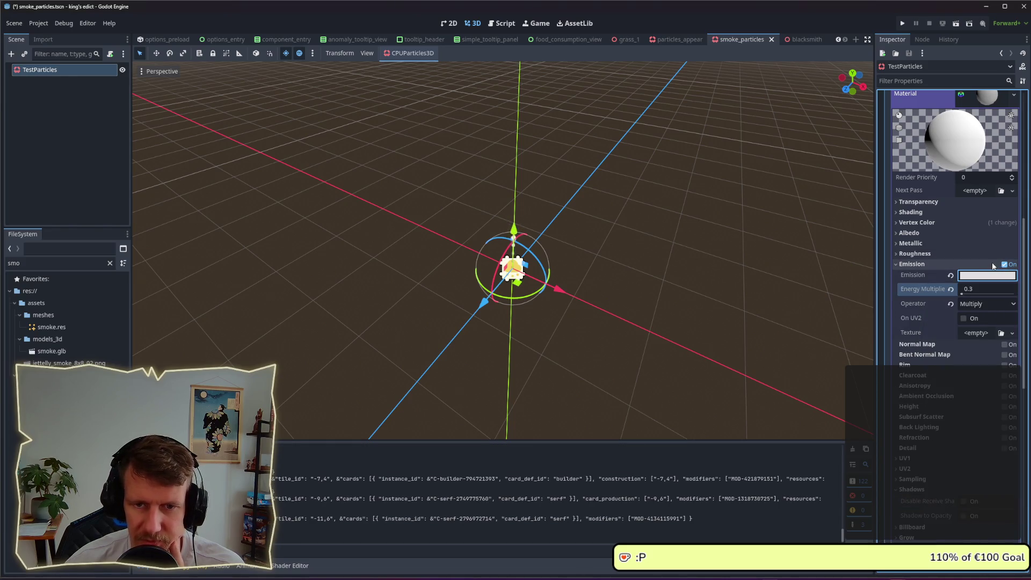
left_click(987, 304)
left_click(978, 319)
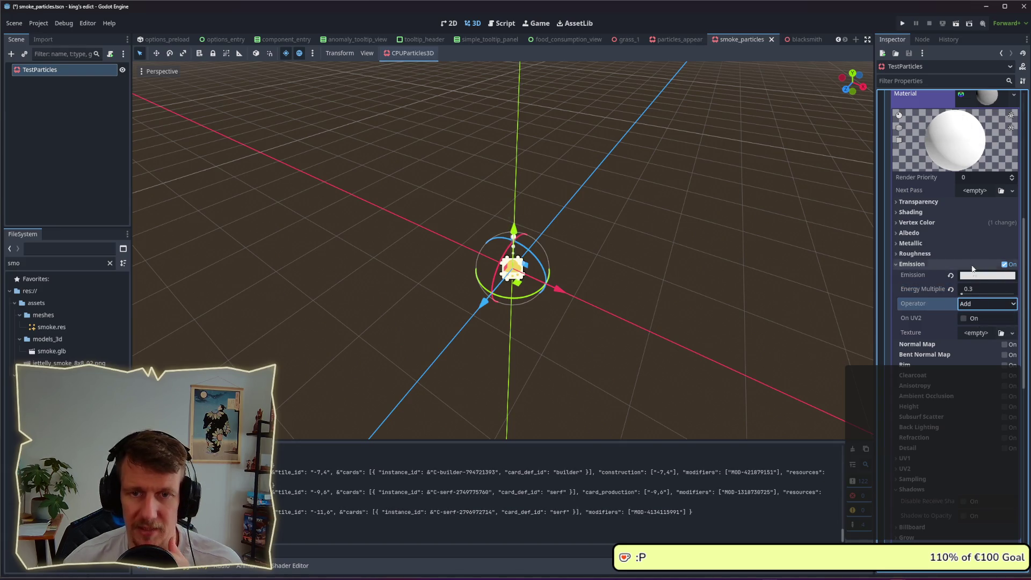
- Save the smoke_particles scene
key("ctrl+s")
scroll(944, 258, "up", 5)
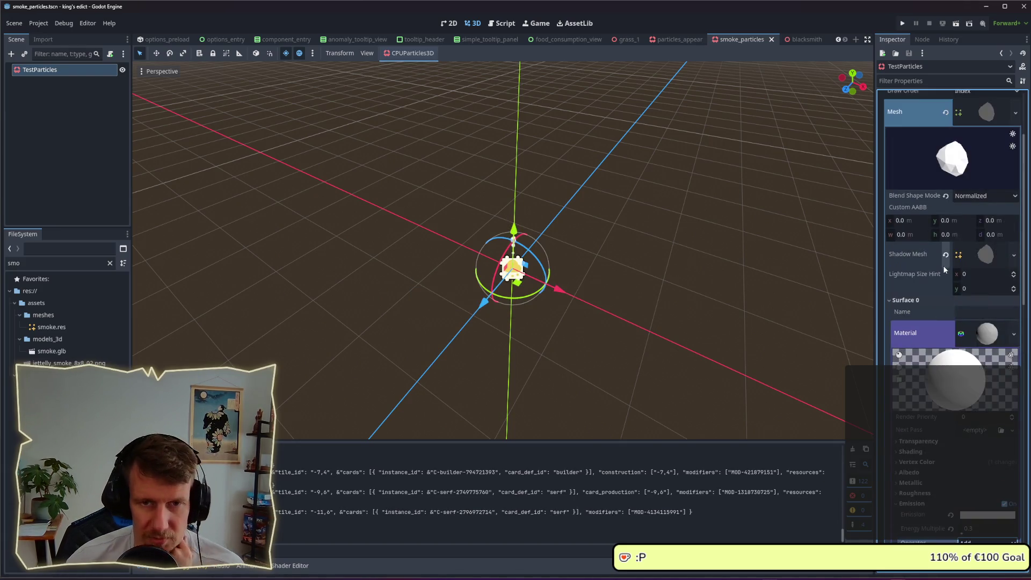
scroll(945, 266, "down", 4)
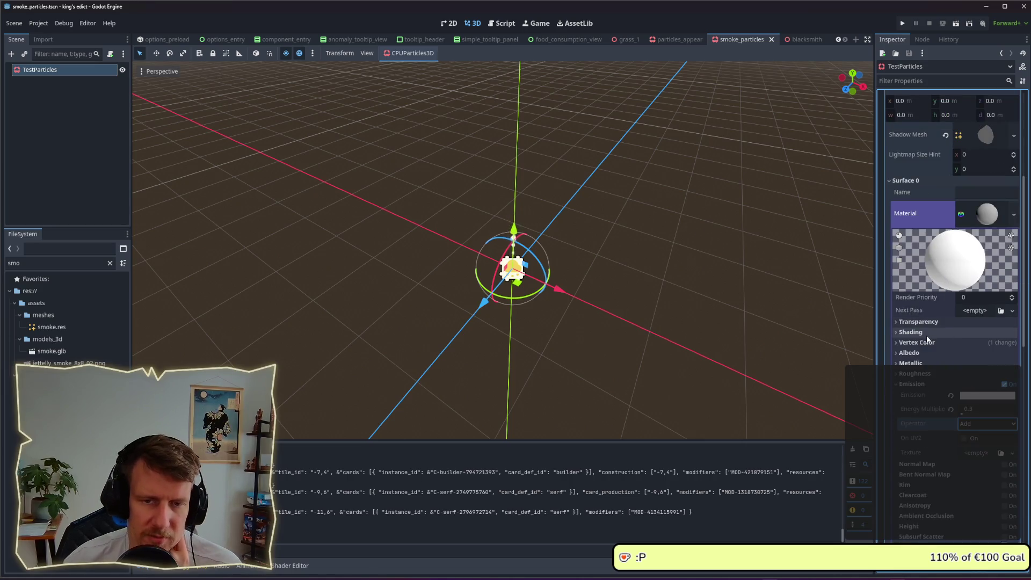
scroll(921, 335, "up", 4)
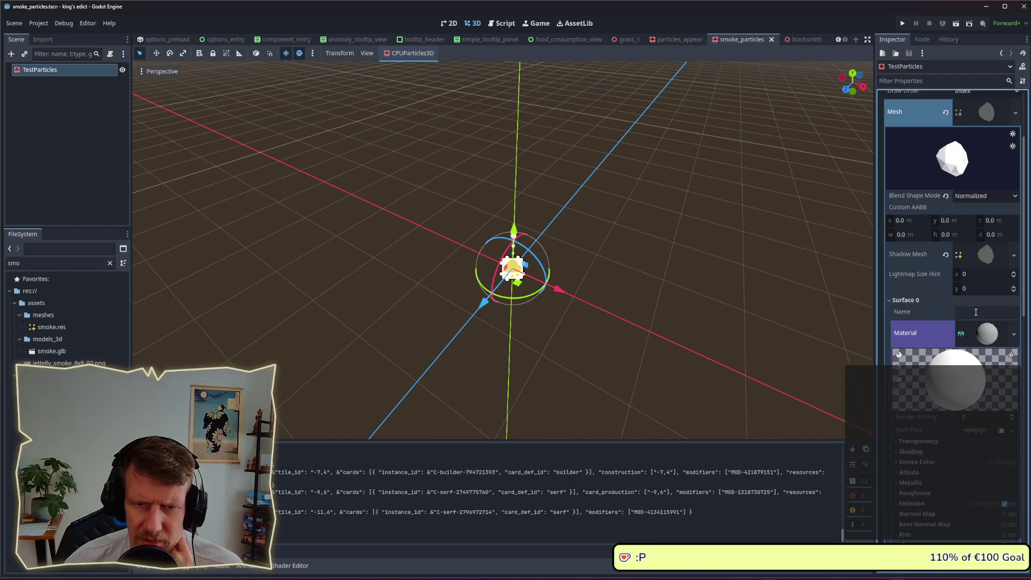
- Collapse the surface material and bring TestParticles' Drawing section into view
left_click(913, 300)
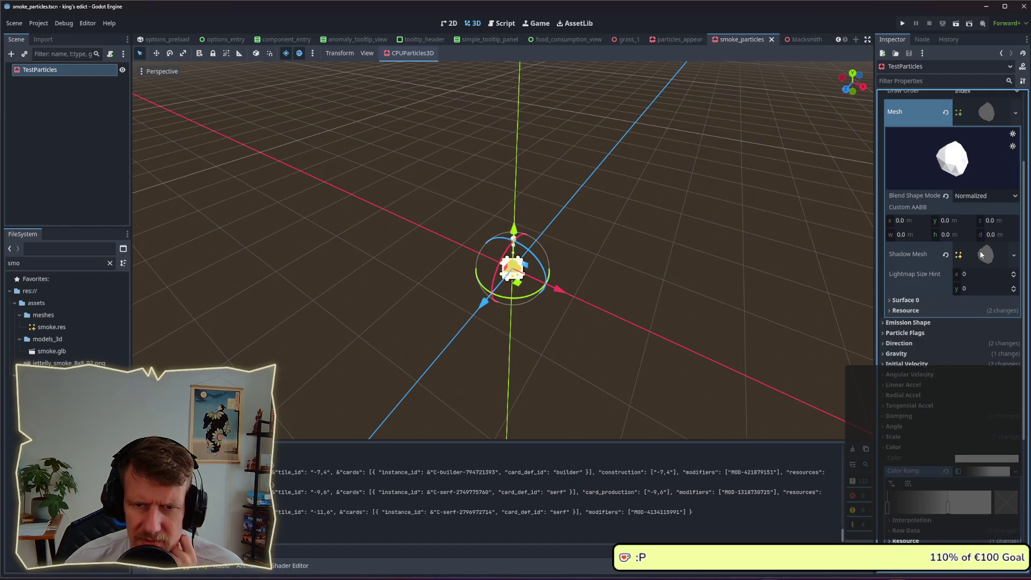
mouse_move(902, 256)
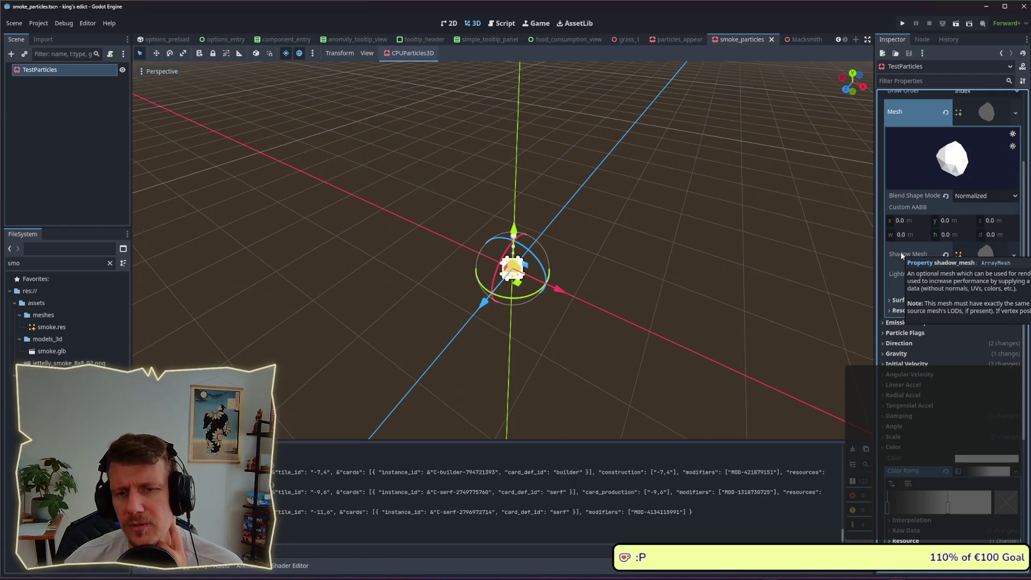
scroll(901, 253, "up", 2)
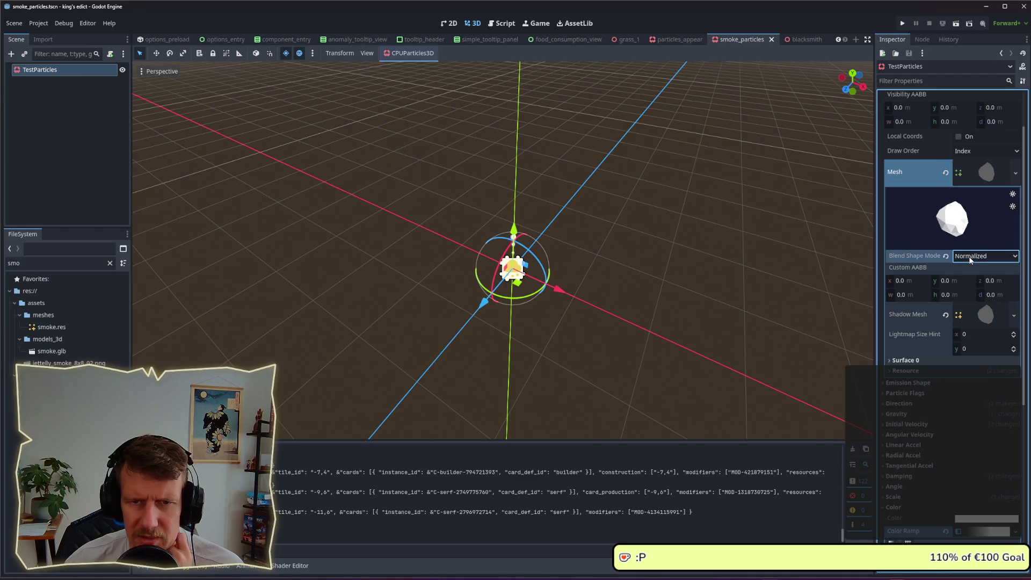
scroll(946, 194, "up", 2)
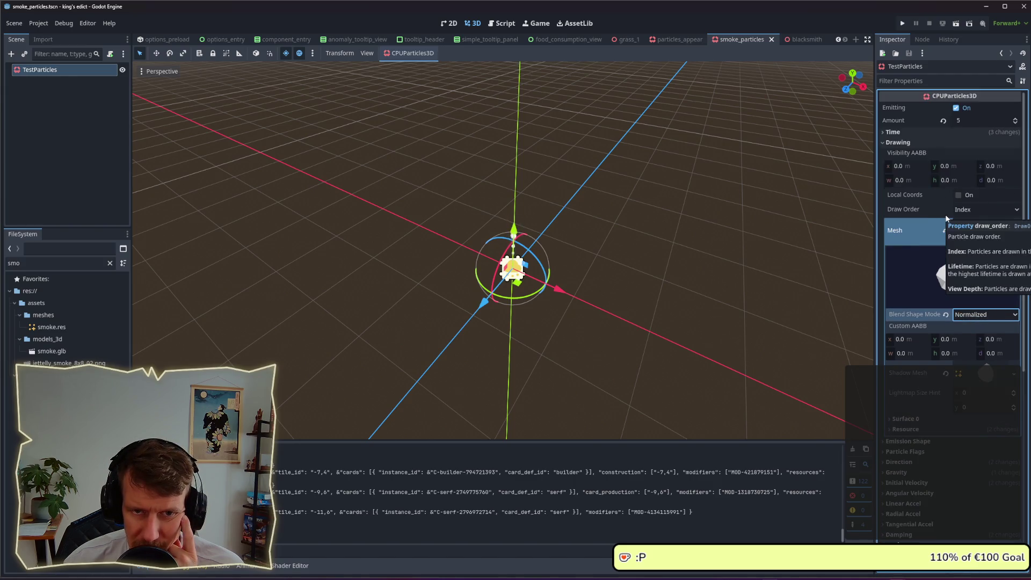
left_click(901, 144)
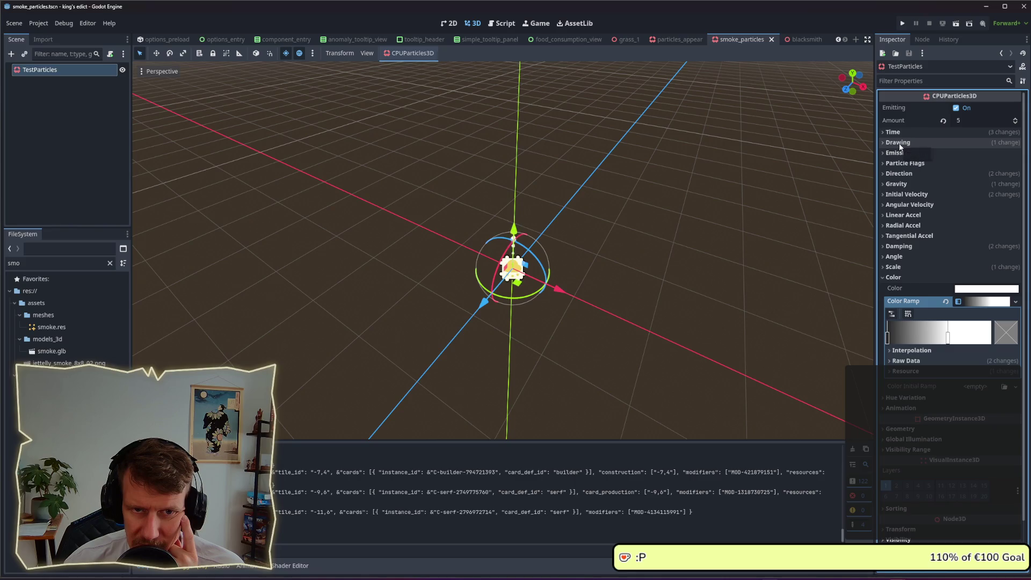
left_click(901, 141)
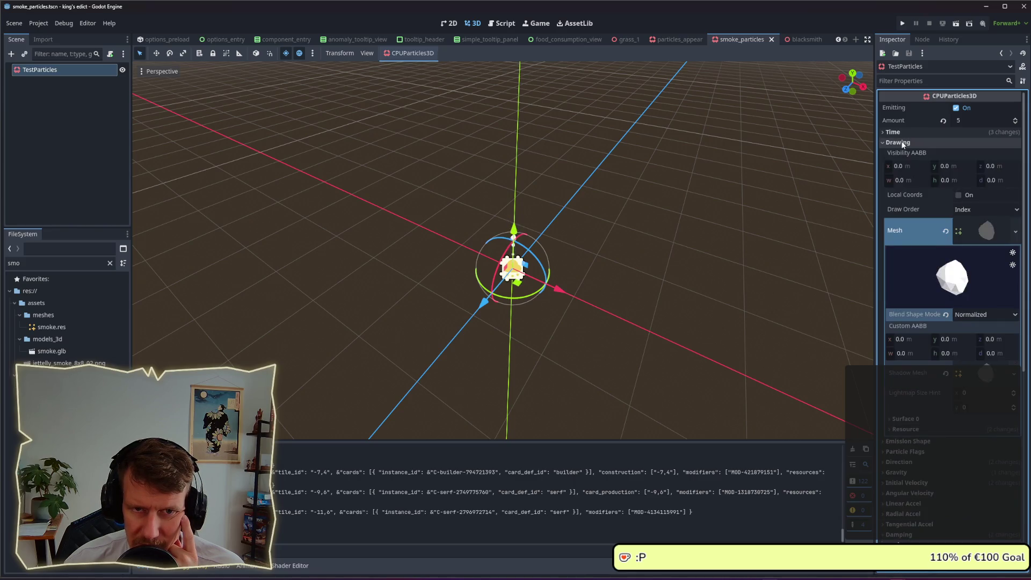
left_click(902, 132)
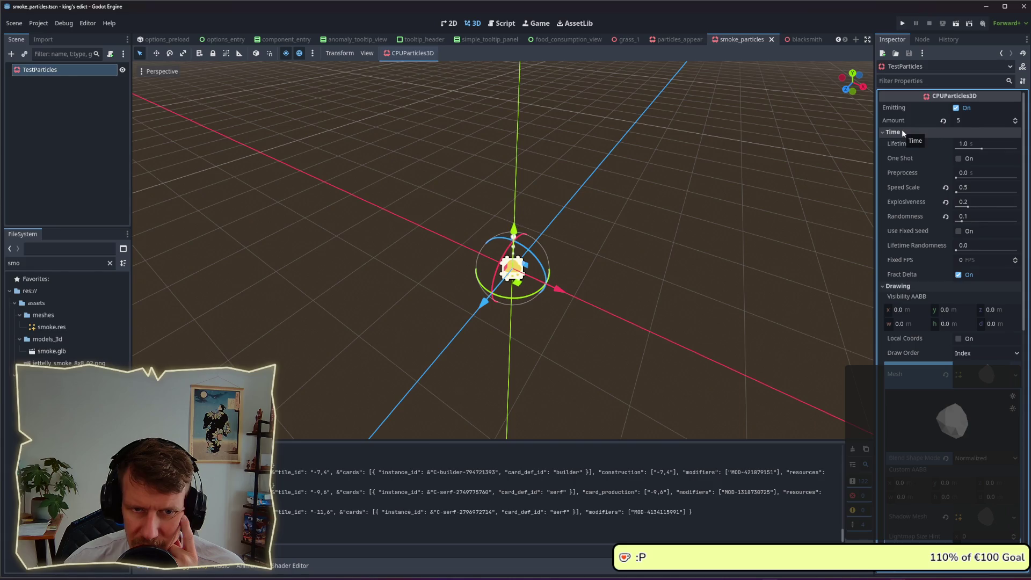
left_click(902, 132)
scroll(916, 266, "down", 5)
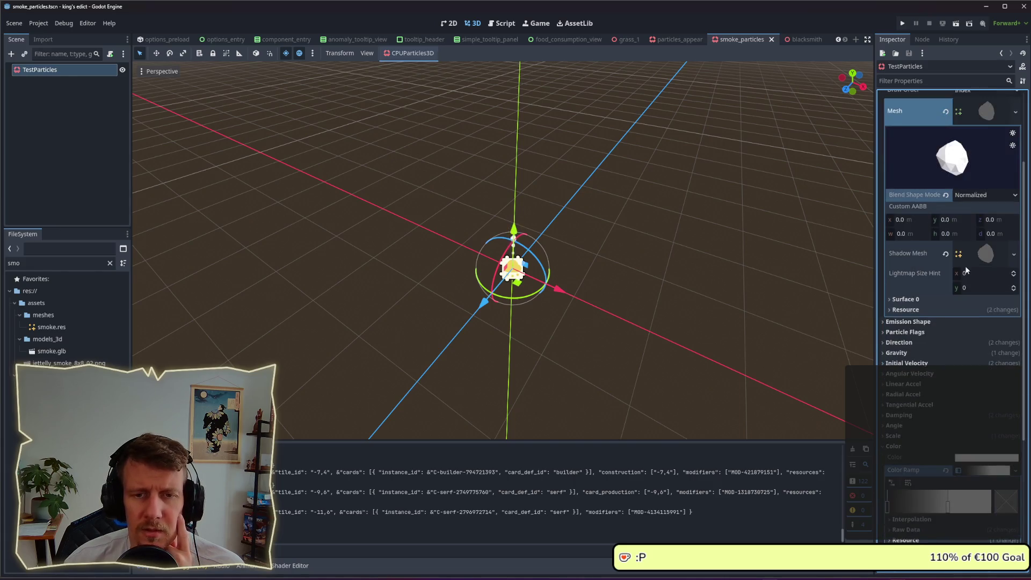
- Clear the particles' shadow mesh and save the smoke_particles scene
left_click(946, 253)
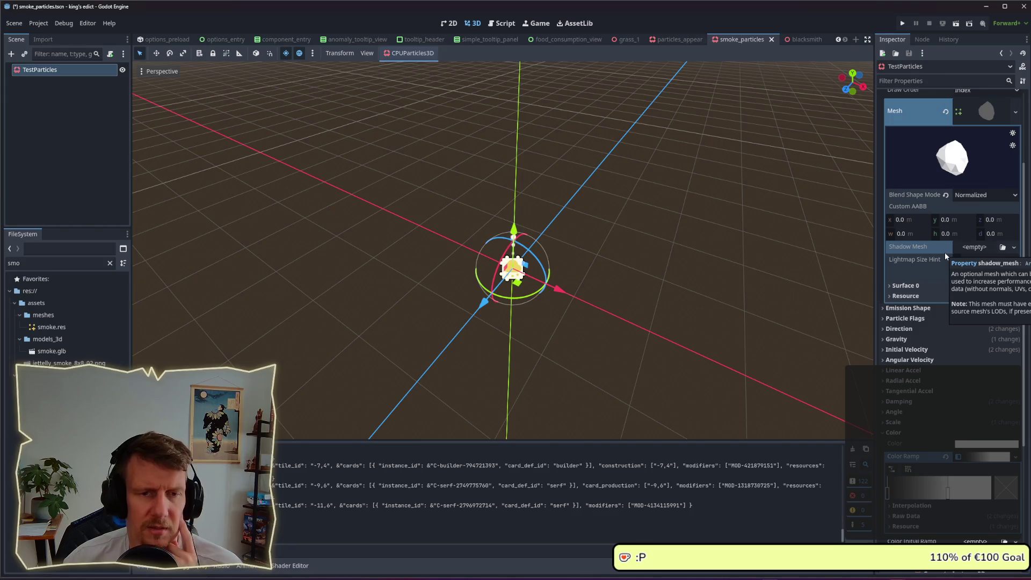
left_click(669, 231)
key("ctrl+s")
key("alt+Tab")
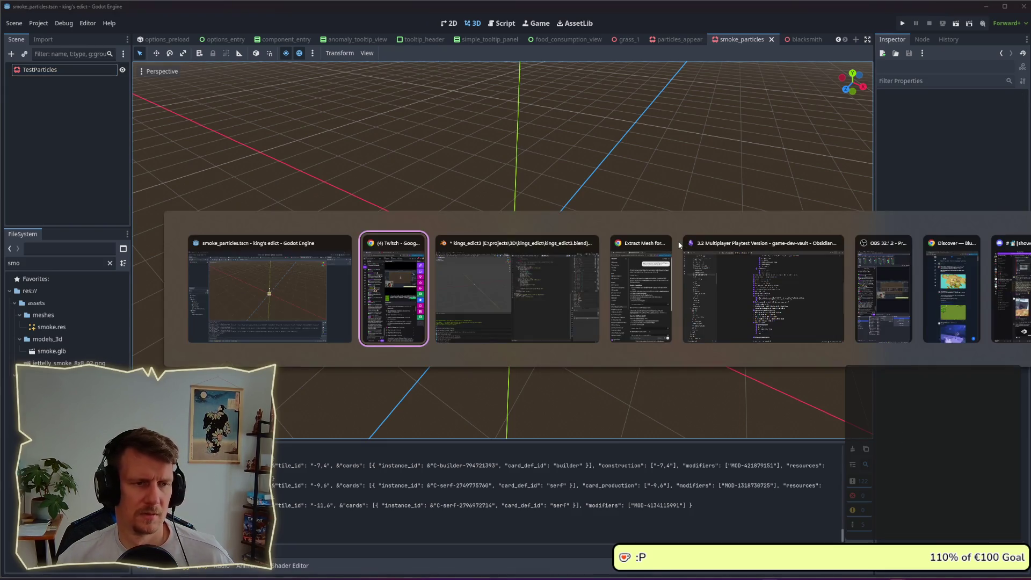
left_click(291, 308)
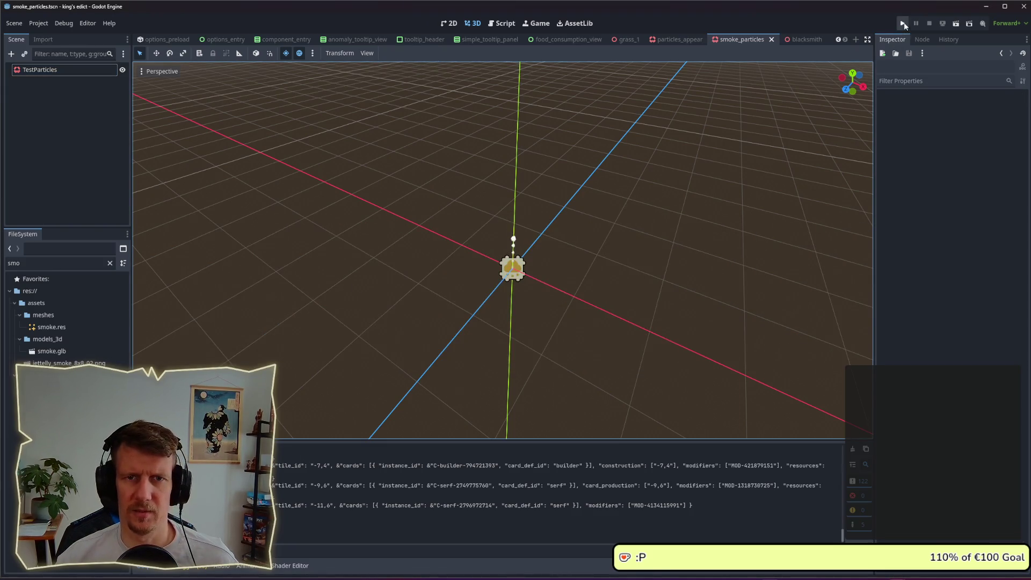
- Run King's Edict and start a new match to inspect the smoke across the map
left_click(903, 25)
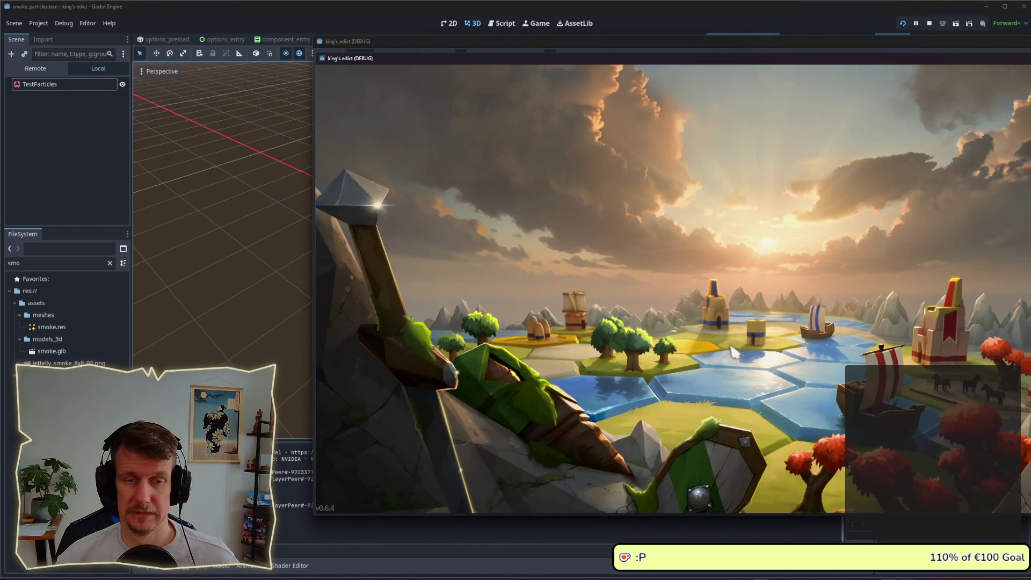
left_click(793, 340)
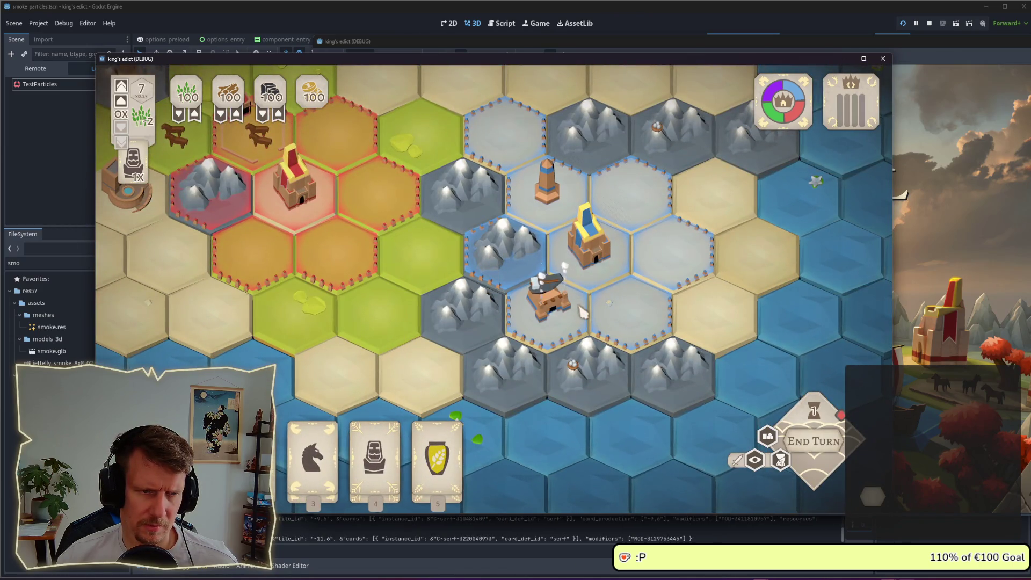
scroll(581, 311, "down", 5)
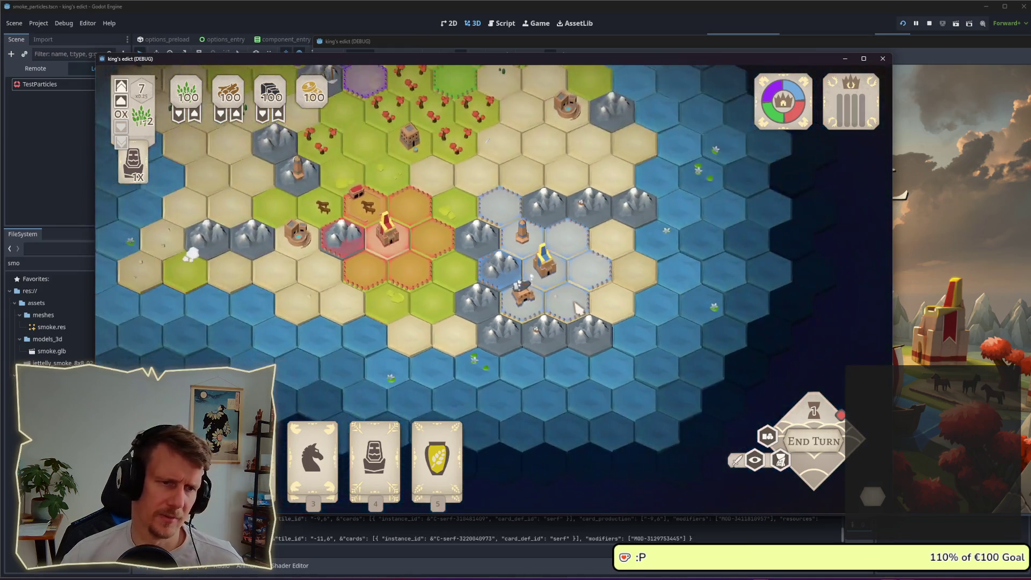
scroll(492, 248, "up", 2)
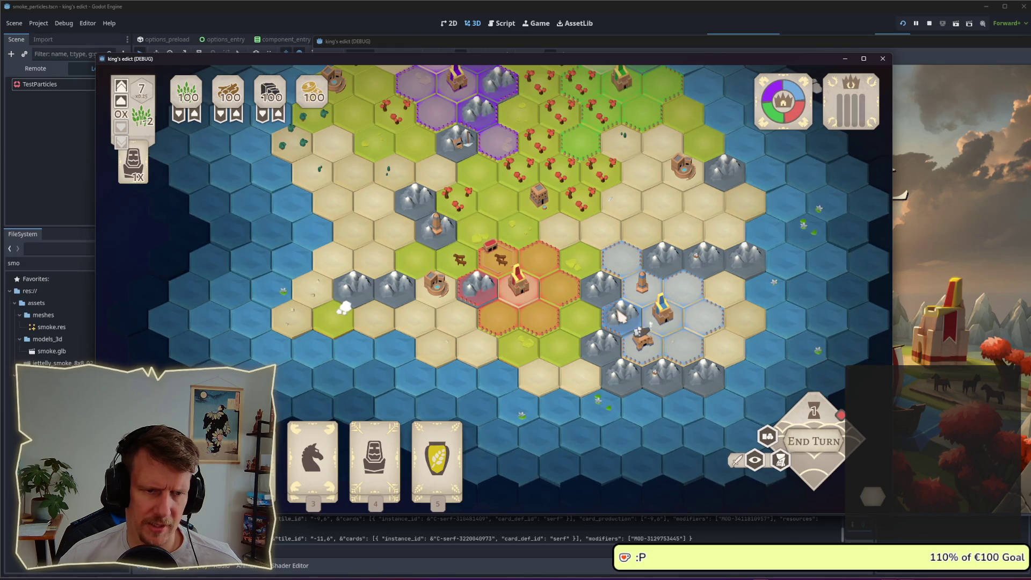
scroll(657, 300, "up", 1)
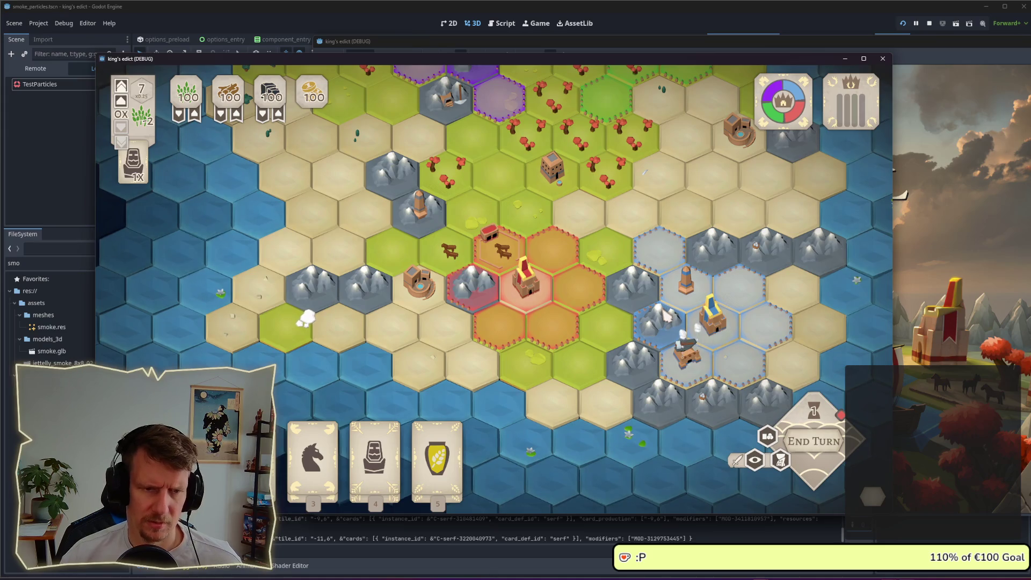
- Back in the editor, select TestParticles and collapse its Color settings
key("alt+Tab")
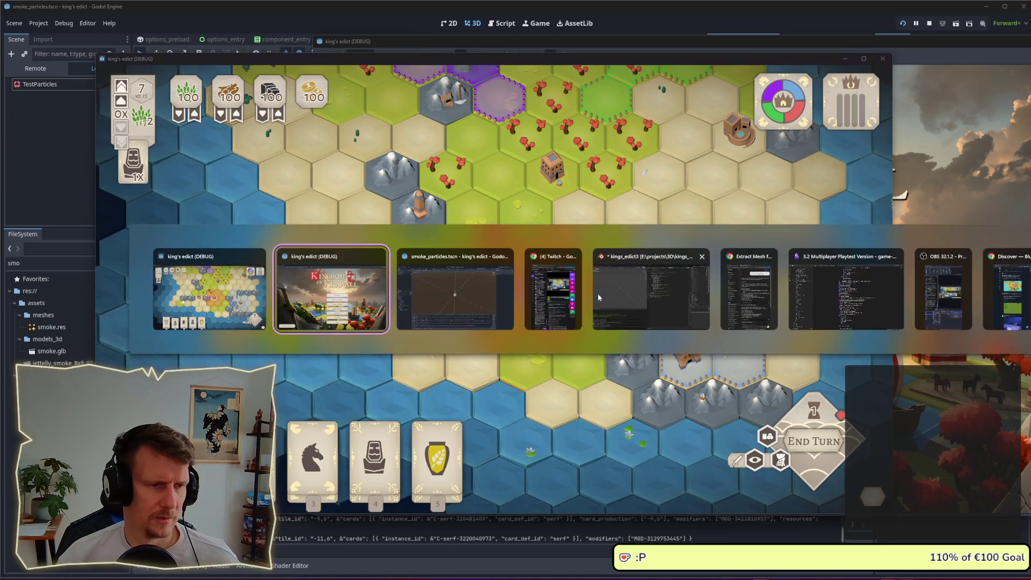
left_click(43, 85)
left_click(795, 39)
left_click(741, 39)
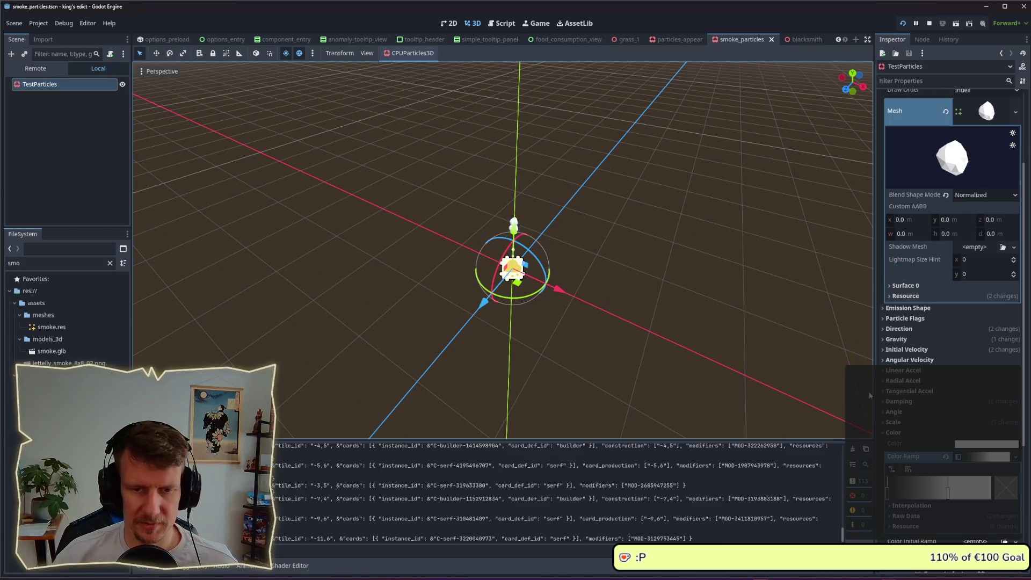
left_click(888, 435)
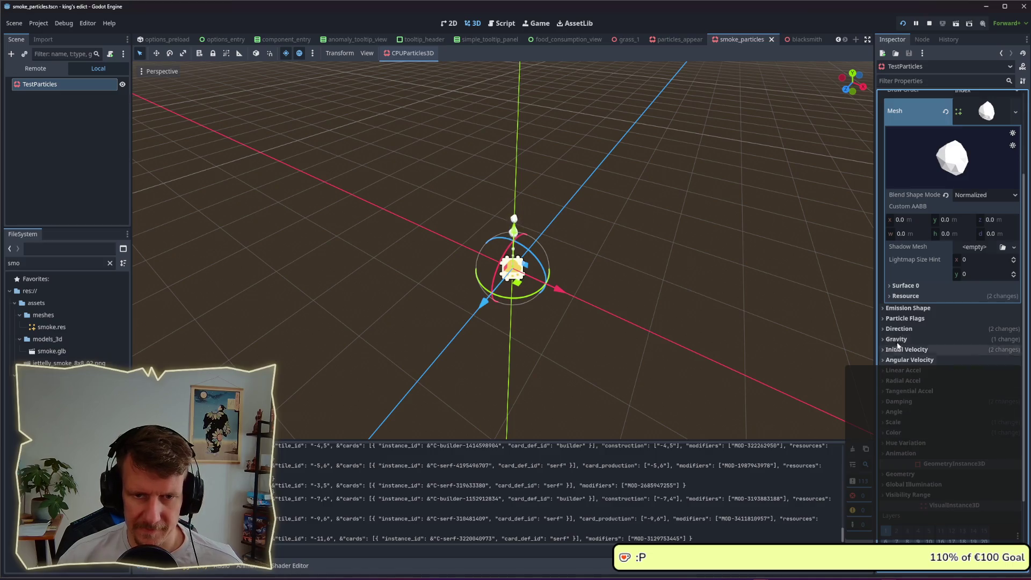
- In the Inspector's Time section, set TestParticles' Speed Scale to 0.2, then lower it to 0.1
scroll(924, 230, "up", 3)
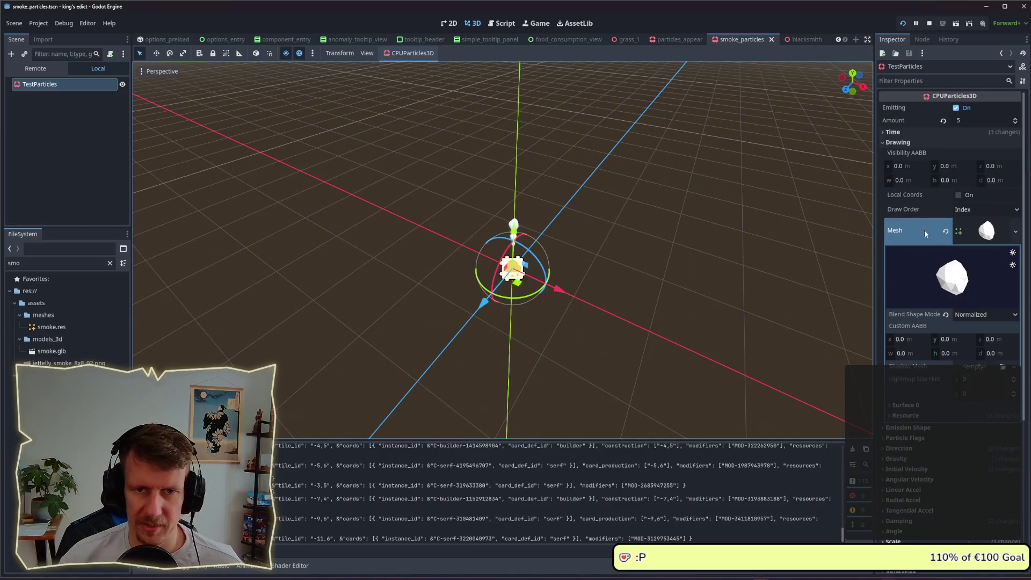
left_click(985, 230)
left_click(916, 142)
left_click(913, 131)
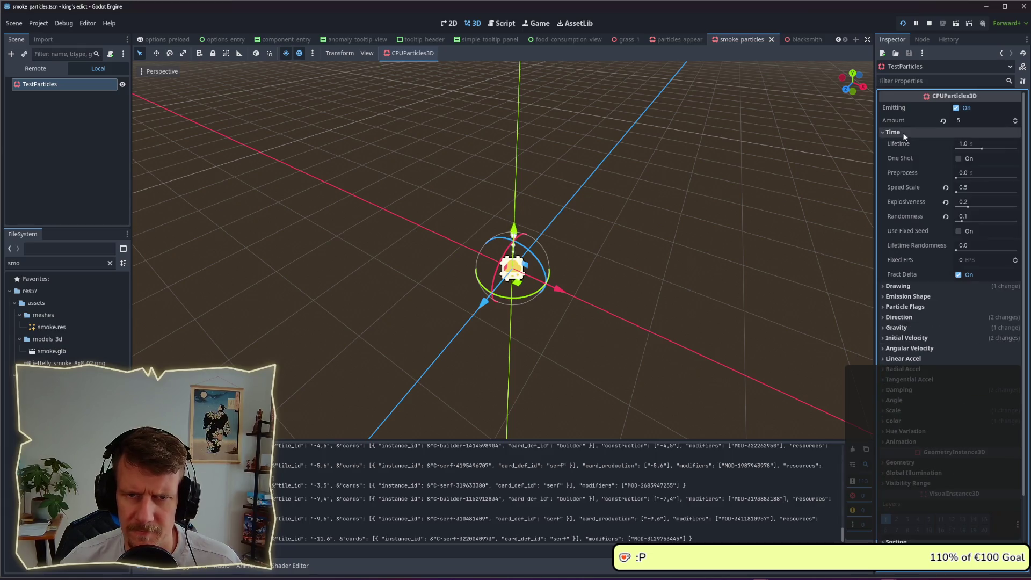
left_click(972, 188)
type("0,2")
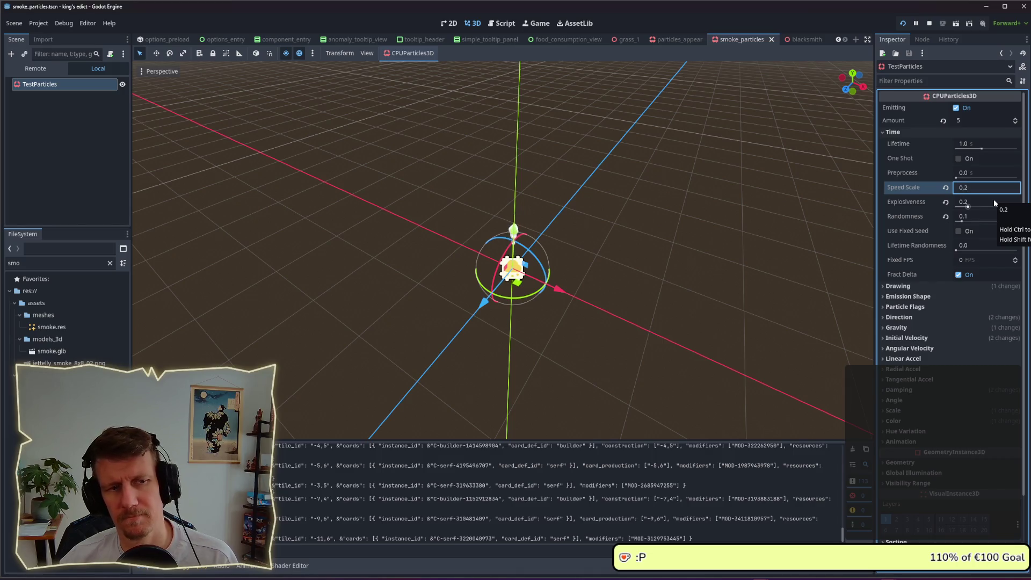
key("Return")
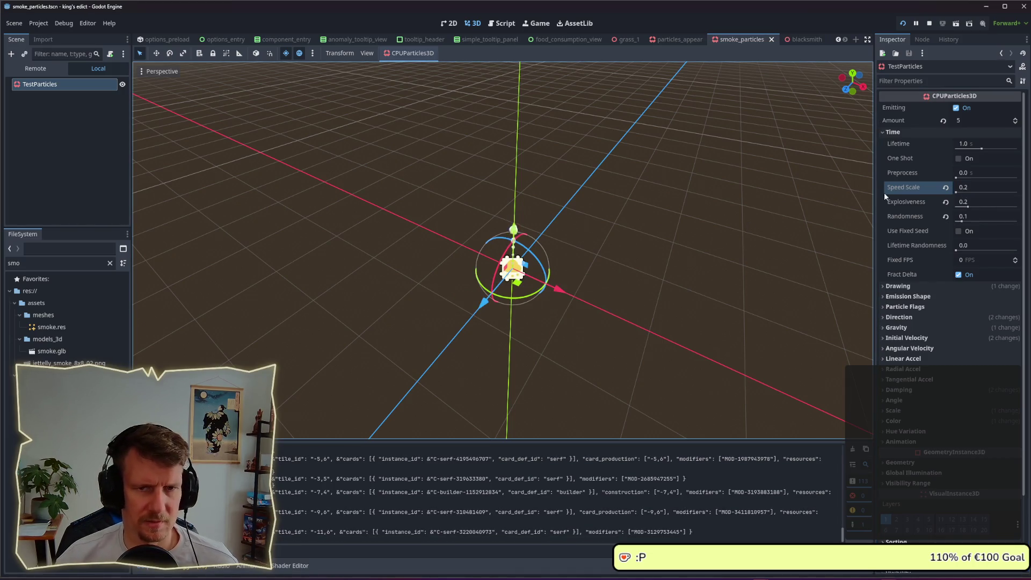
left_click(978, 185)
type(".1")
key("Return")
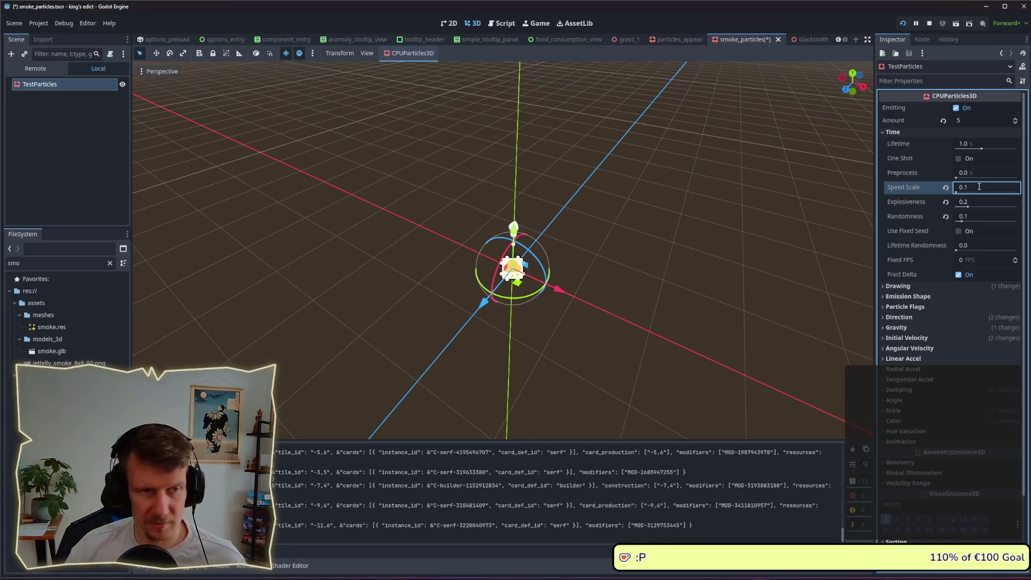
key("alt+Tab")
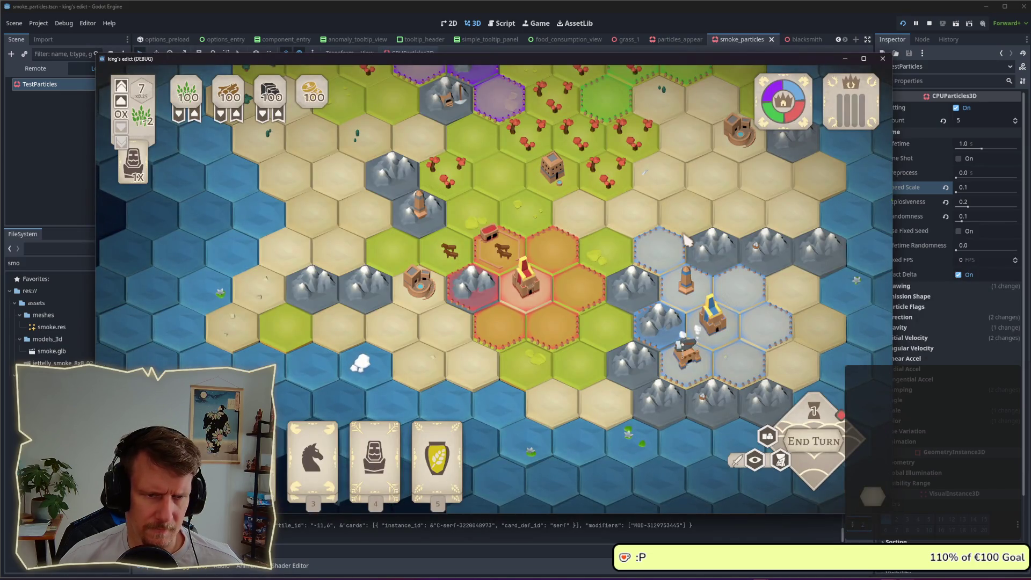
scroll(688, 240, "down", 3)
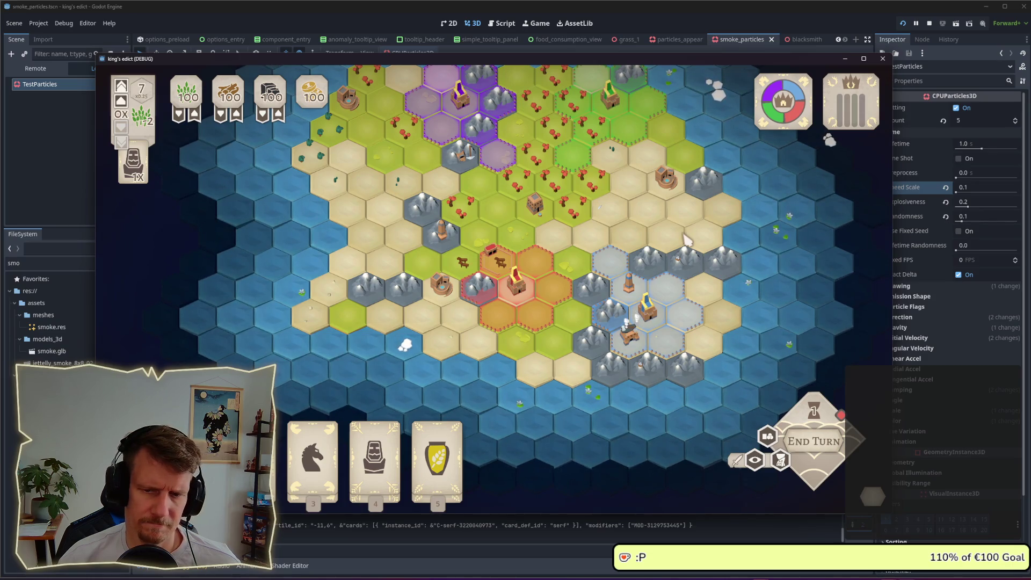
key("s")
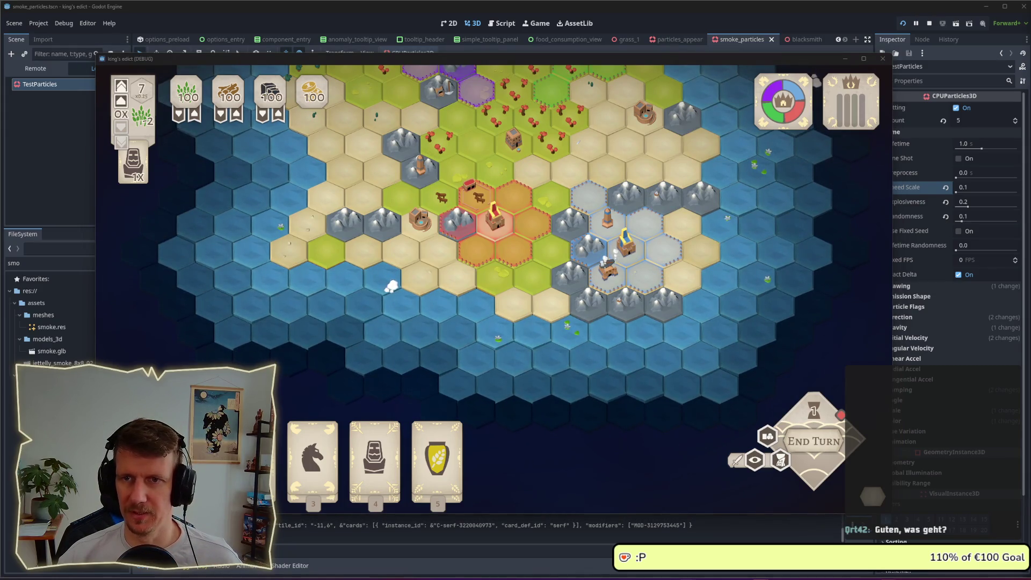
scroll(581, 349, "up", 5)
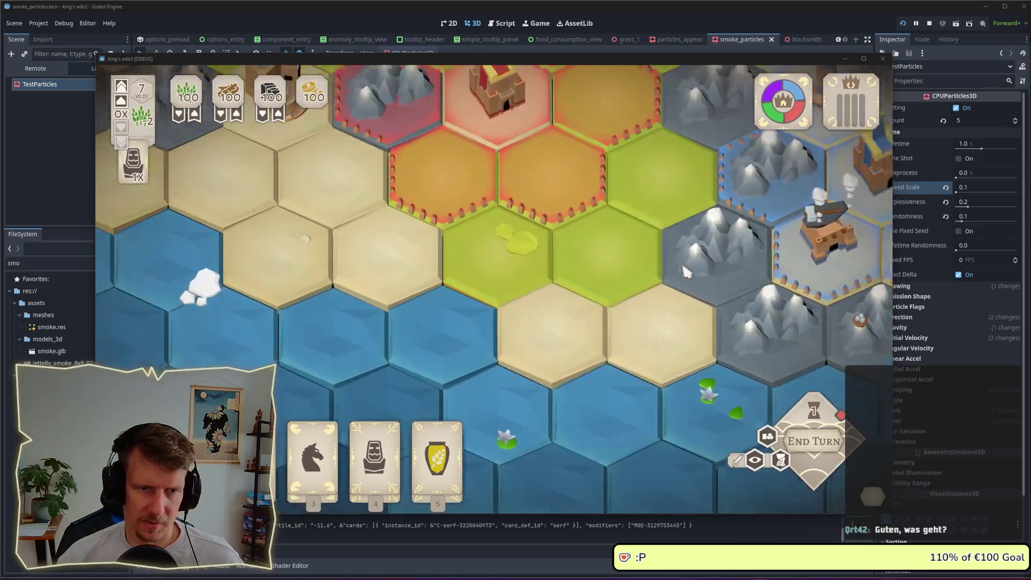
scroll(494, 311, "down", 3)
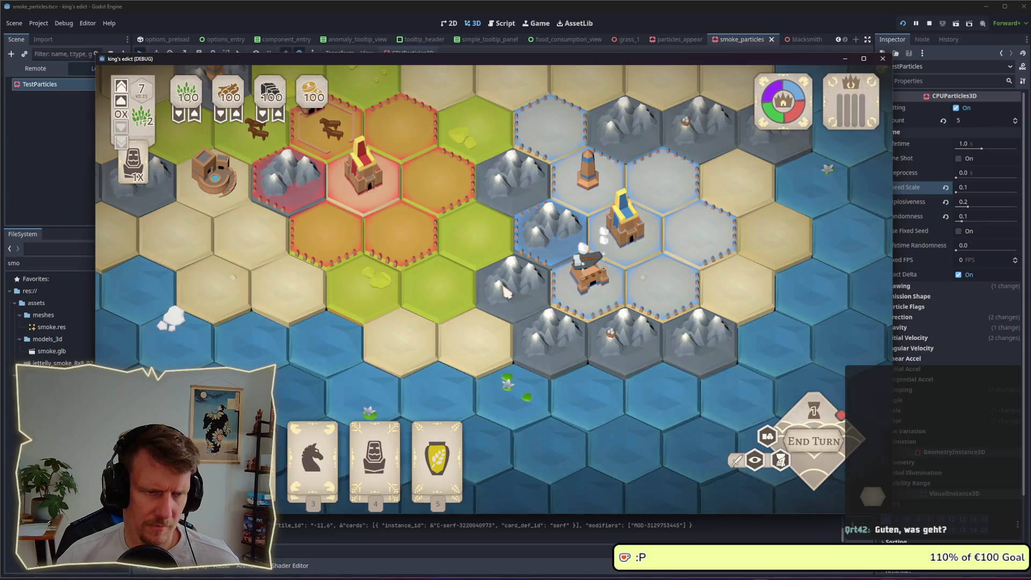
scroll(505, 292, "down", 3)
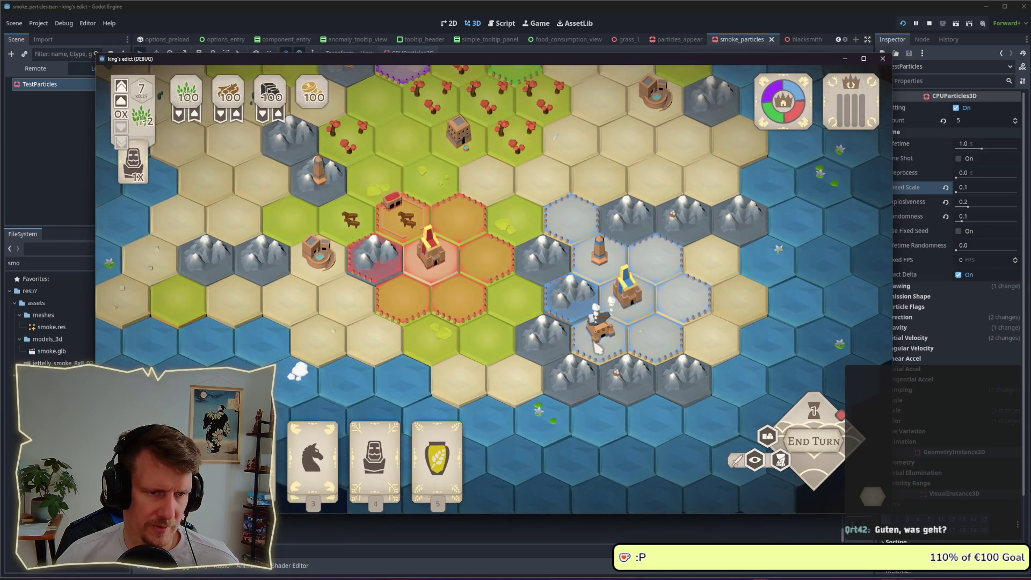
key("a")
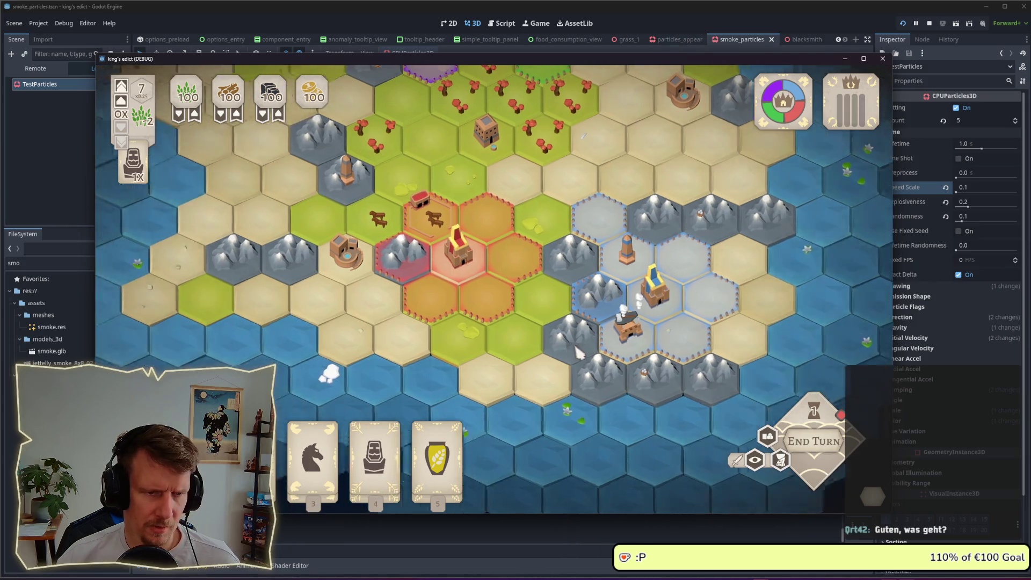
scroll(544, 341, "up", 3)
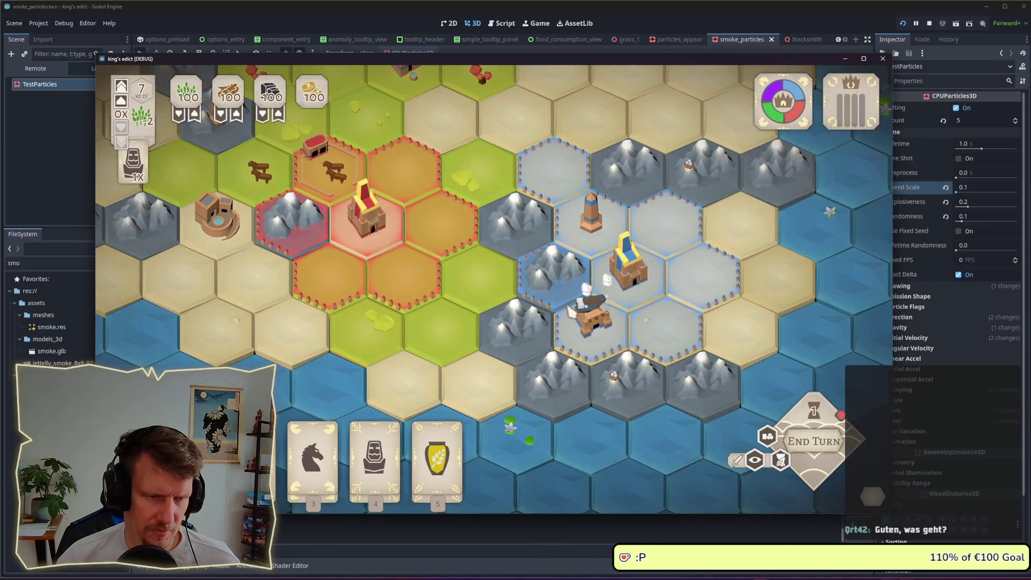
scroll(507, 306, "down", 3)
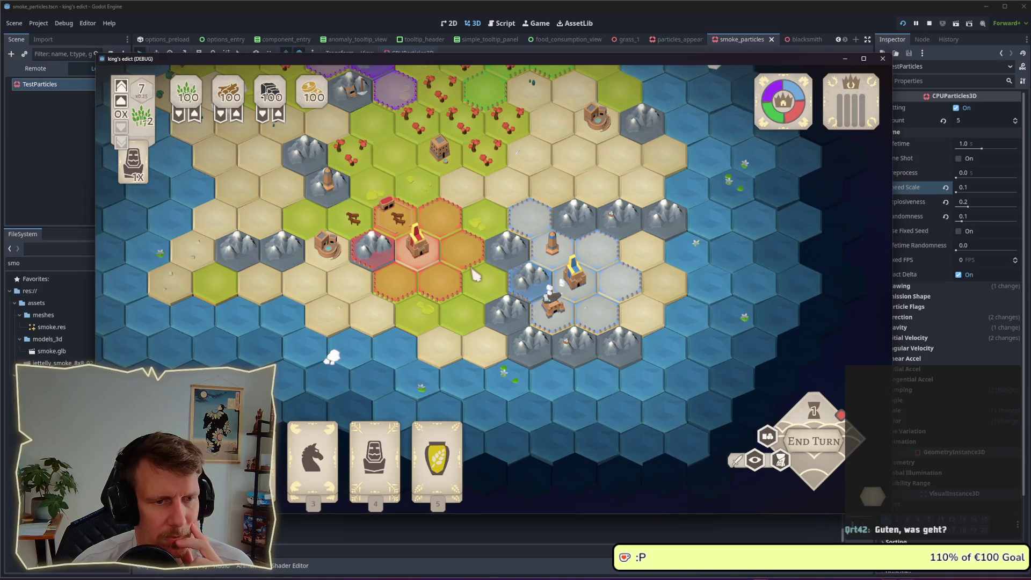
key("w")
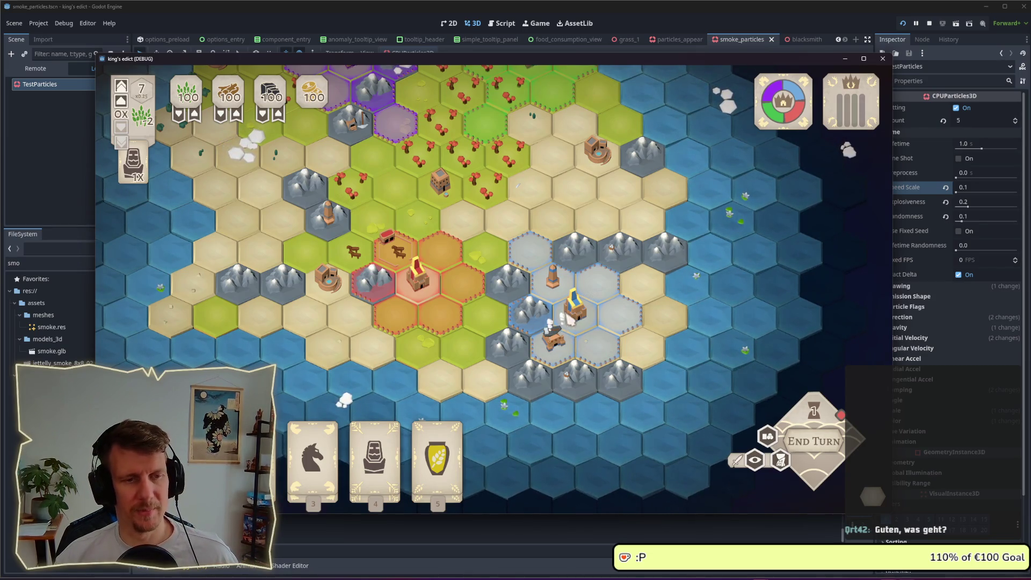
key("alt+Tab")
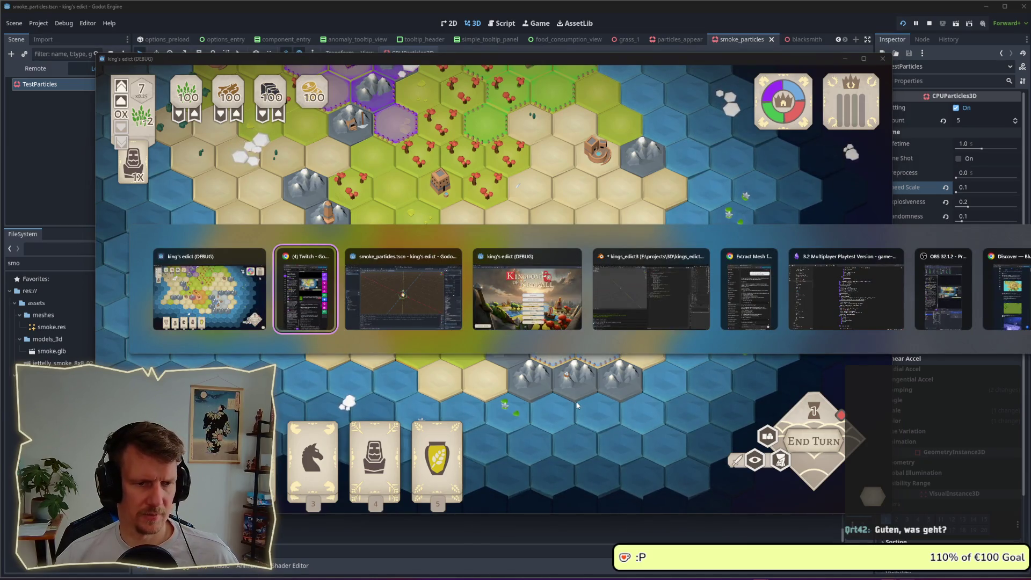
key("Escape")
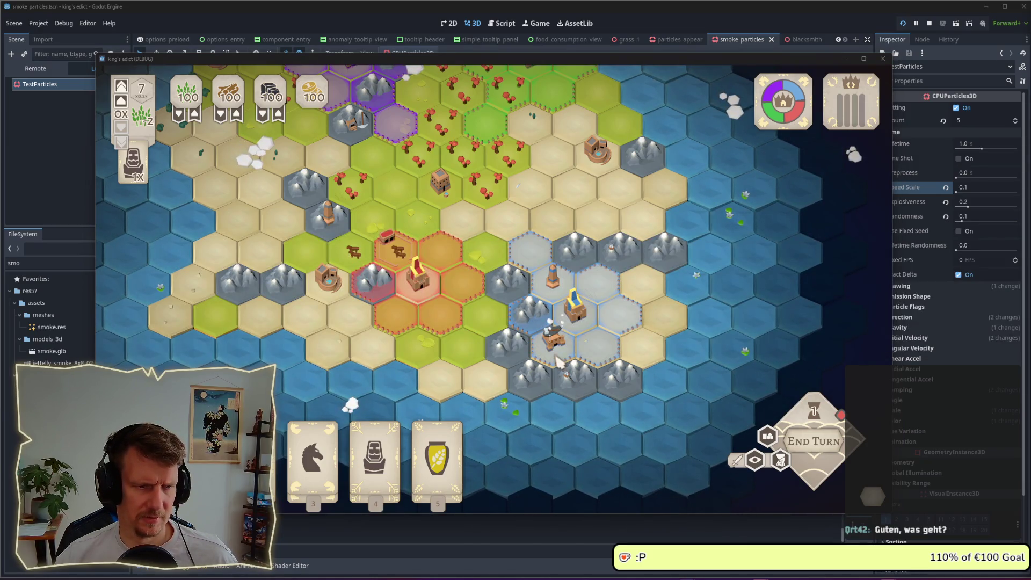
key("alt+Tab")
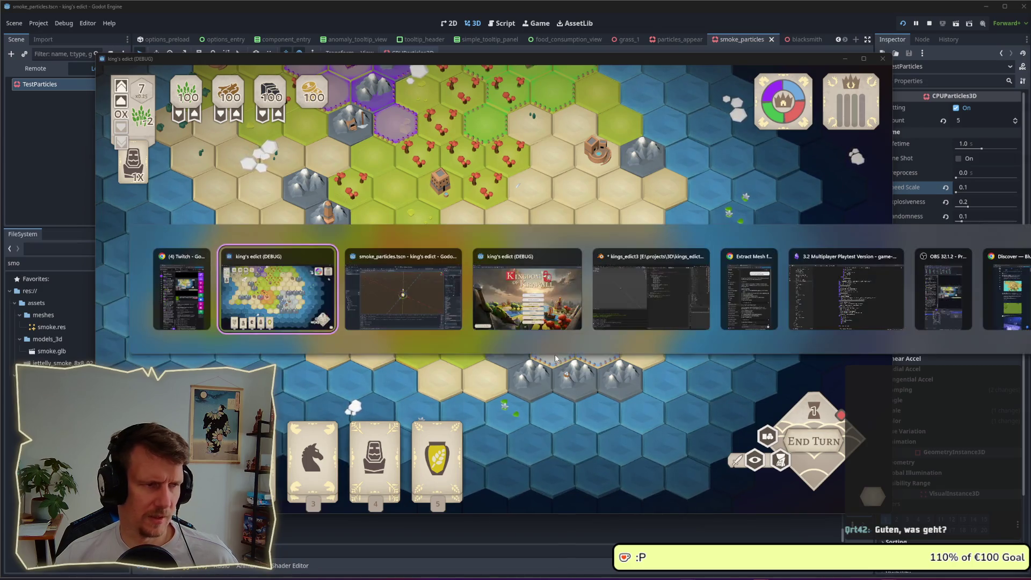
scroll(536, 282, "up", 3)
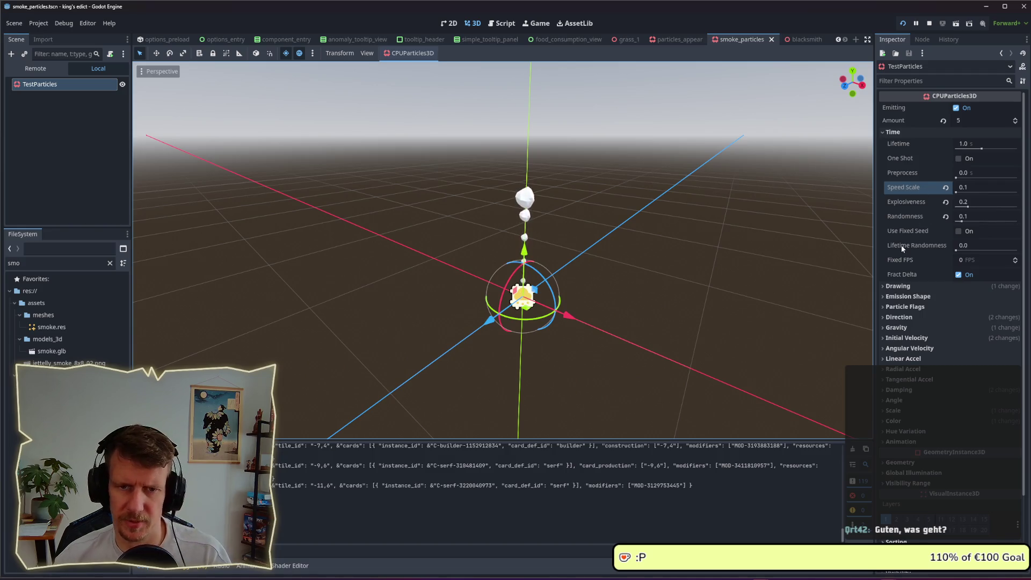
- Set the Initial Velocity minimum to 0.5
left_click(917, 338)
left_click(966, 350)
type("0.5")
left_click(974, 364)
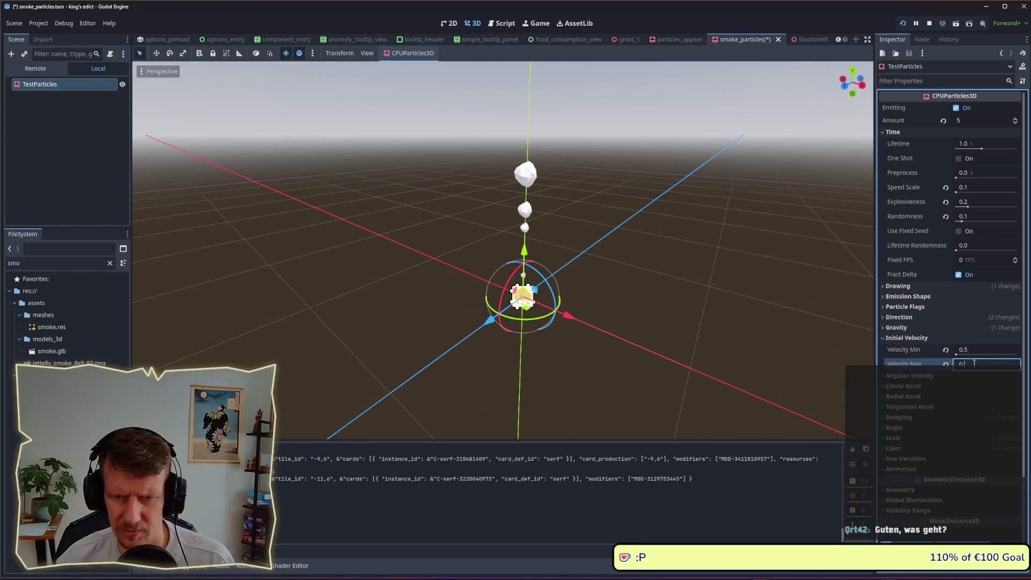
left_click(930, 334)
left_click(927, 328)
left_click(927, 328)
- Save the scene and zoom into the game to check the rising smoke
key("ctrl+s")
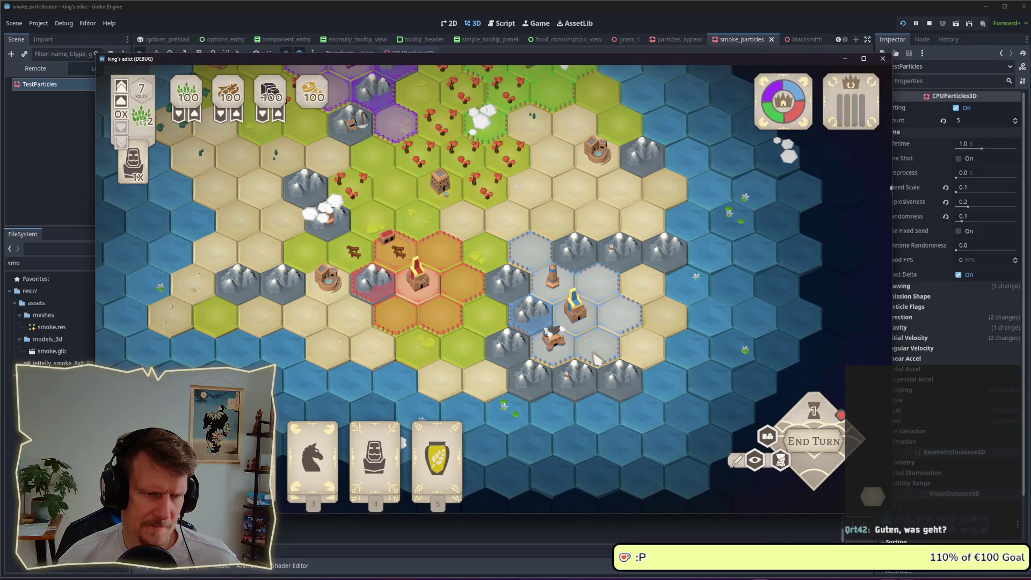
scroll(645, 268, "up", 3)
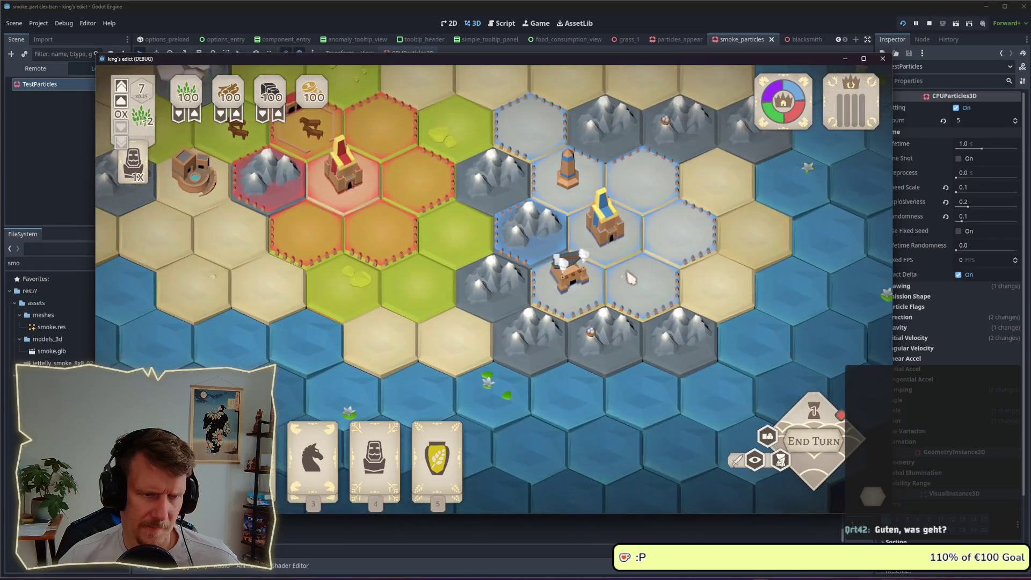
scroll(630, 272, "up", 3)
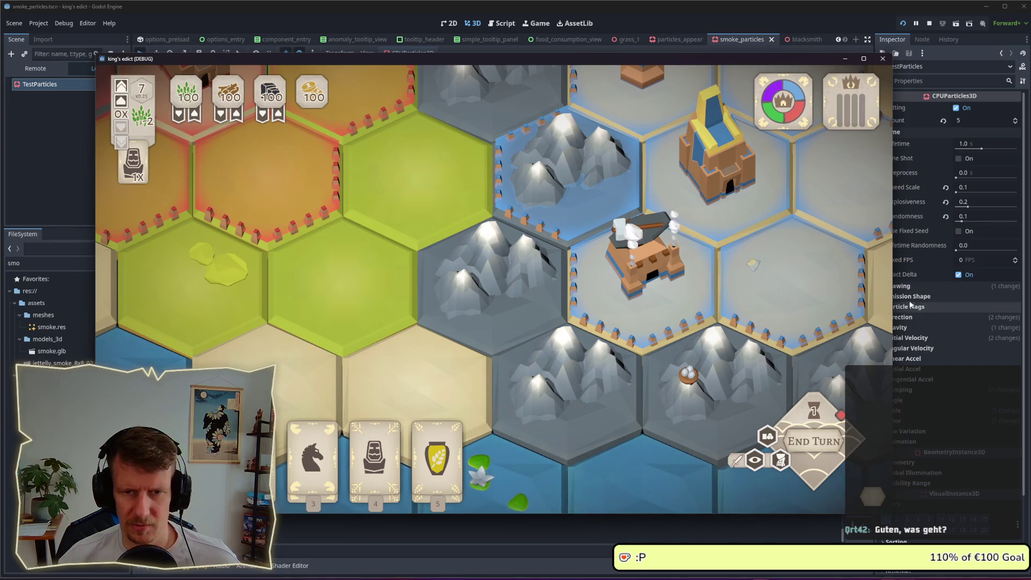
left_click(914, 328)
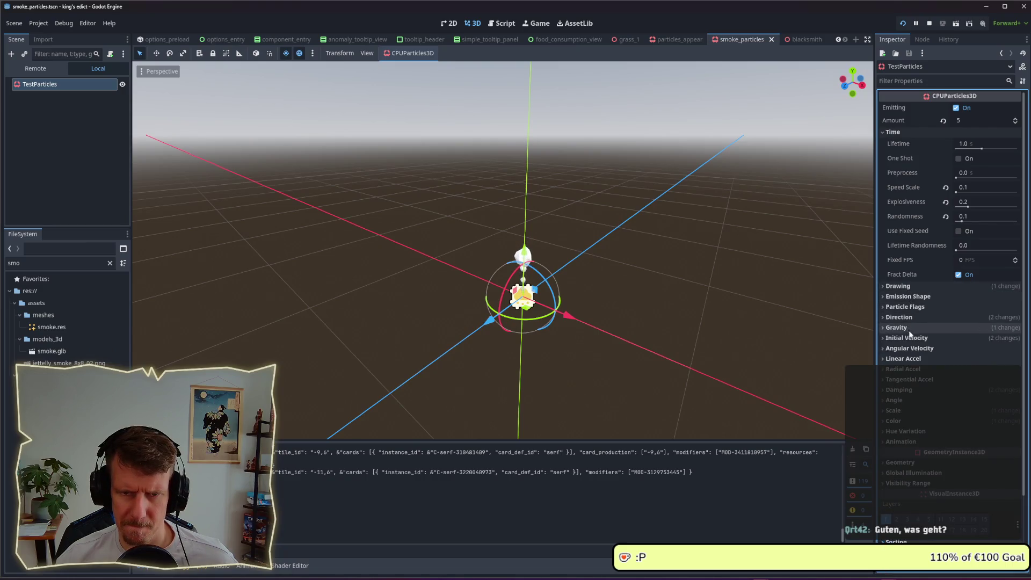
- Set Direction Spread to 10 and save the particle scene
left_click(907, 323)
left_click(906, 322)
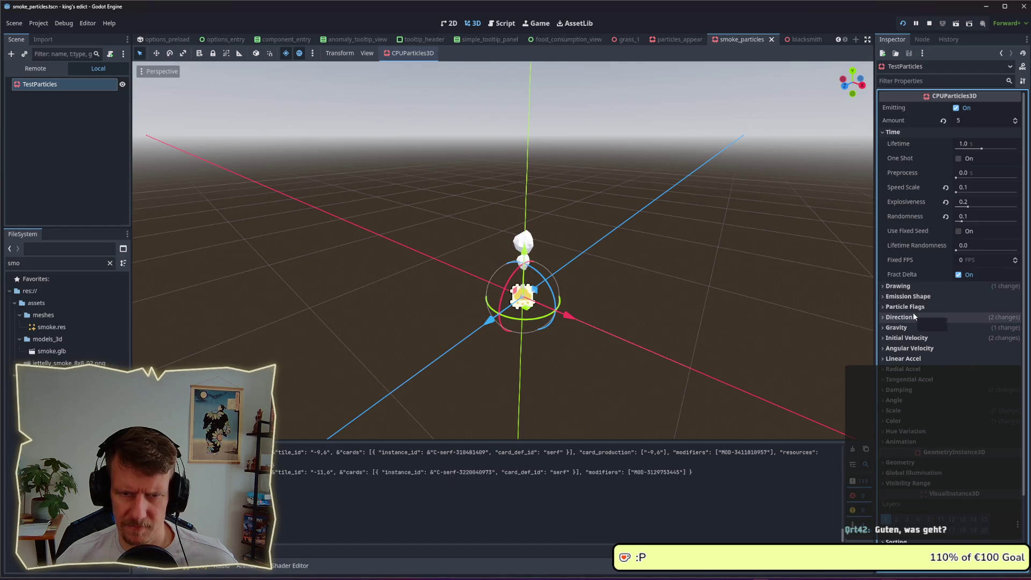
left_click(913, 317)
left_click(968, 356)
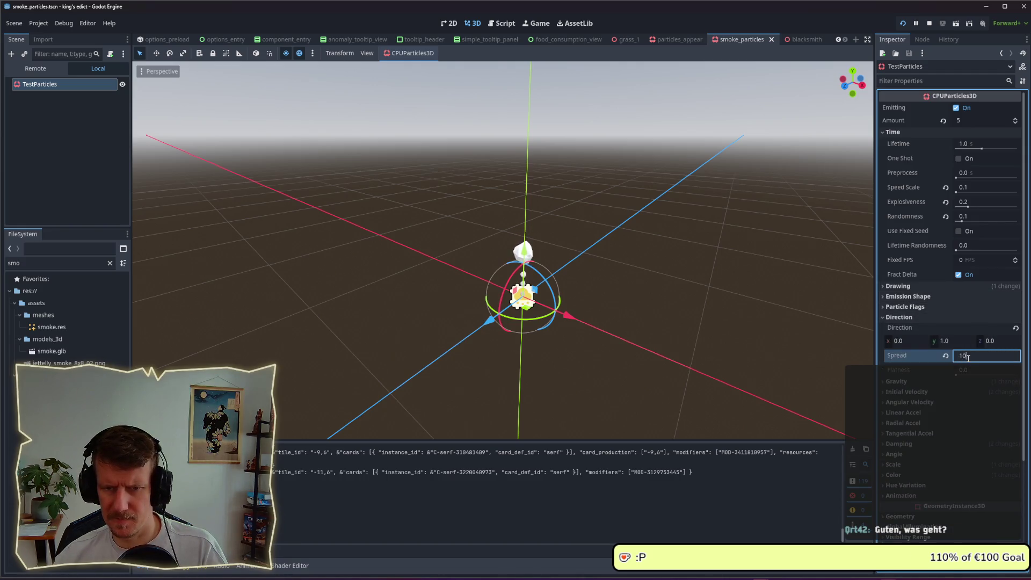
key("Return")
key("ctrl+s")
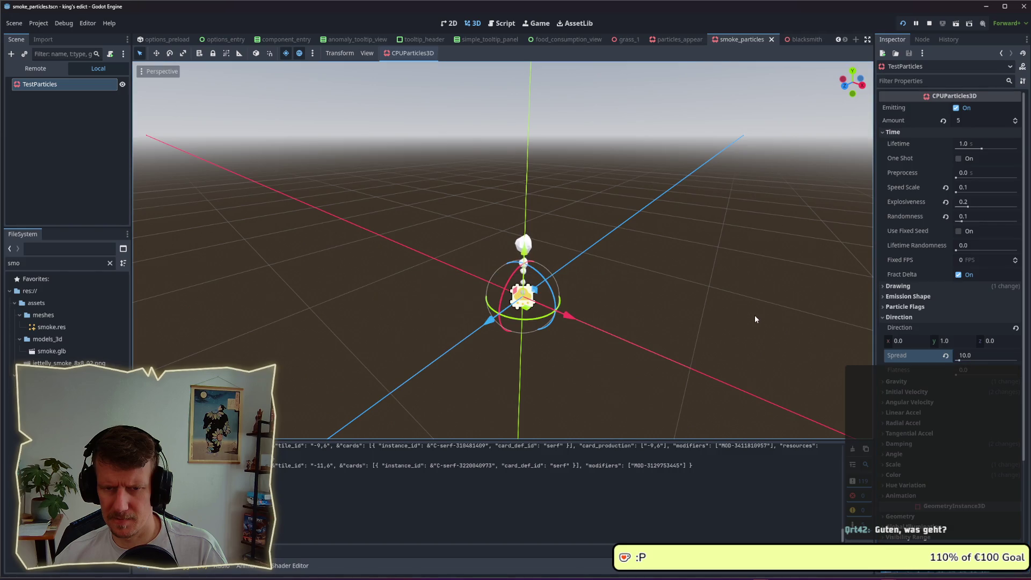
- Switch to the running game and zoom in to watch the wider puffs
key("alt+Tab")
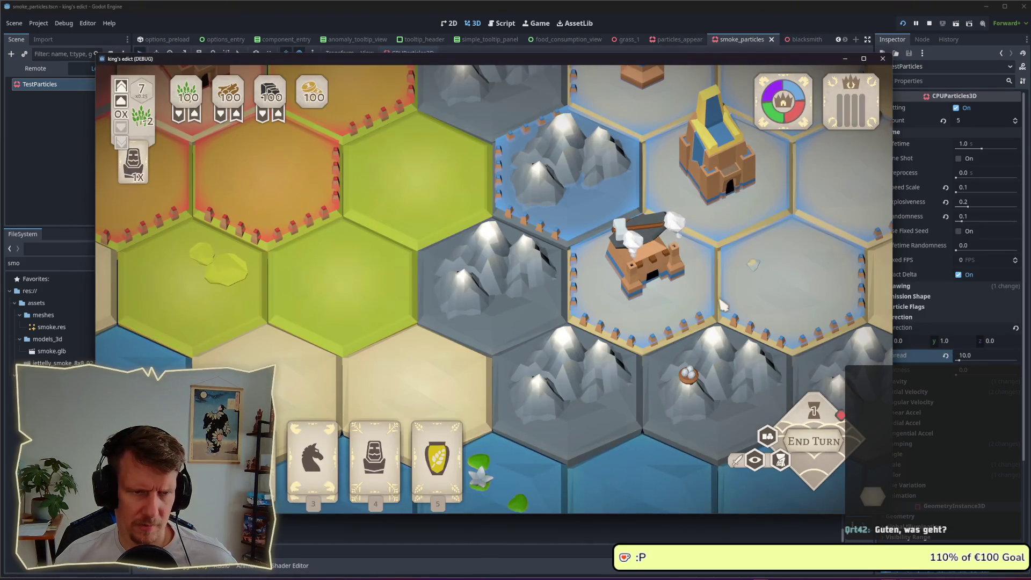
scroll(722, 303, "down", 2)
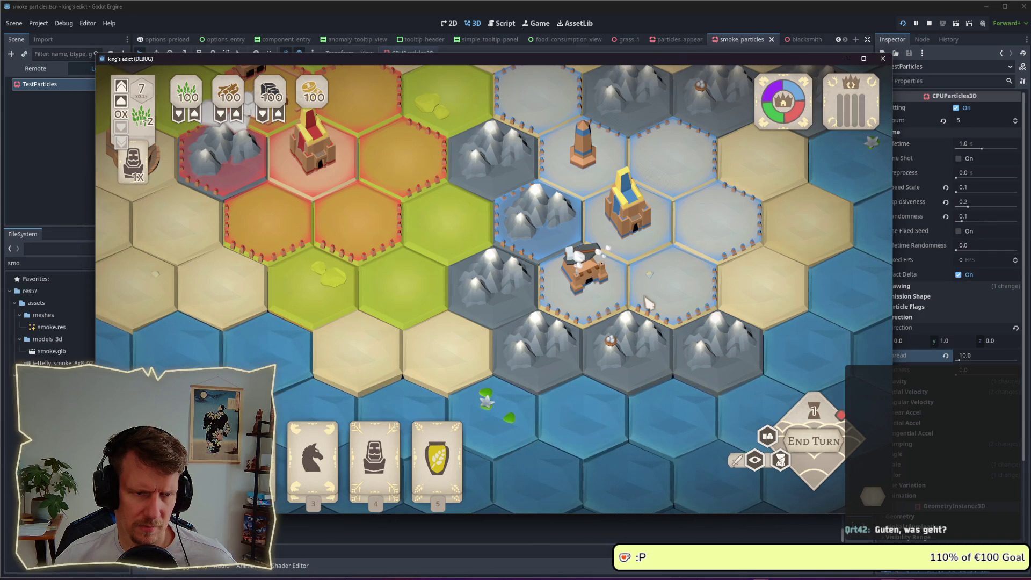
scroll(648, 303, "down", 2)
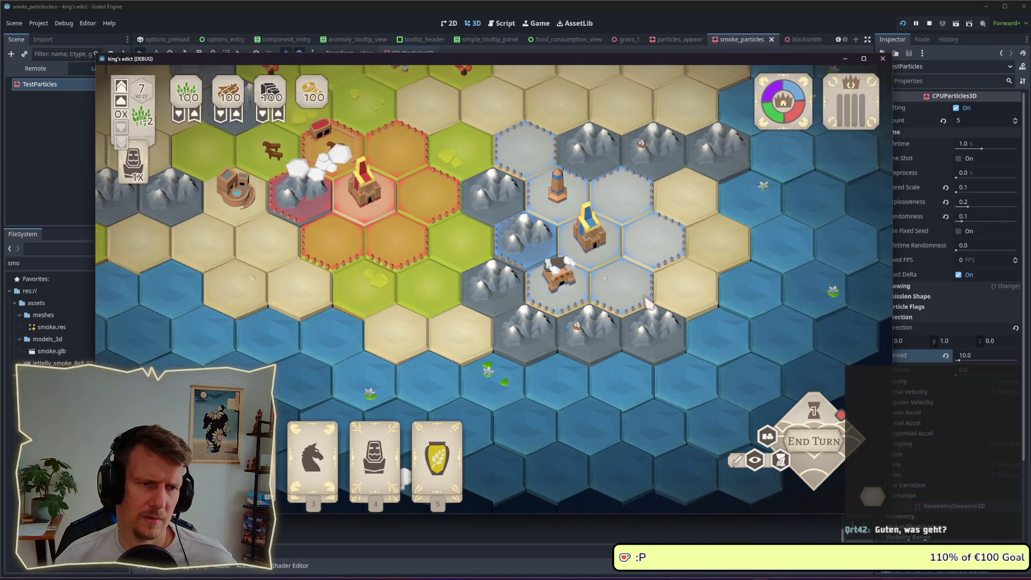
- Change the Direction Spread value to 5
left_click(972, 356)
type("5")
key("Return")
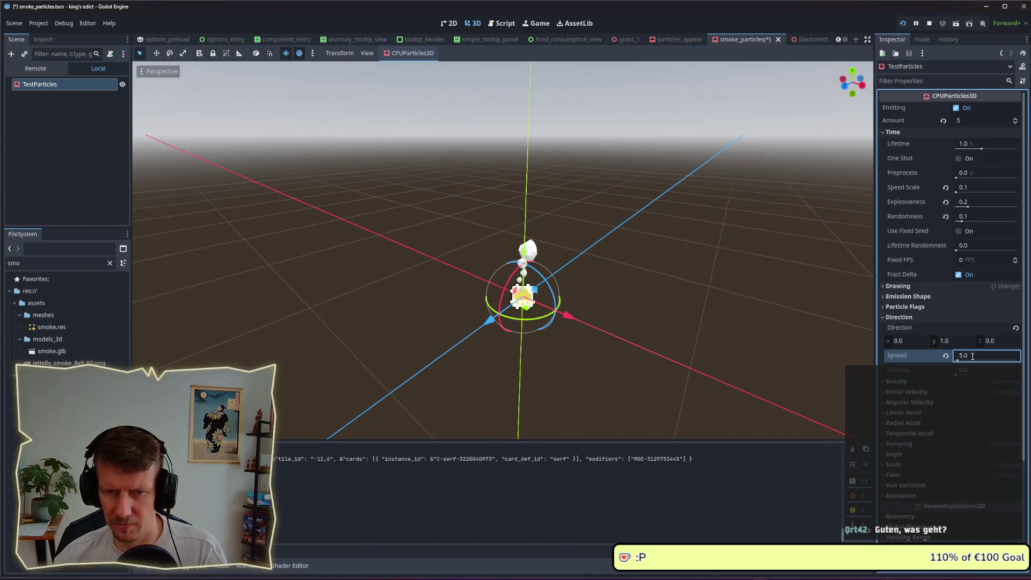
- Inspect the narrower puffs in the running game, then return to the Godot editor
key("alt+Tab")
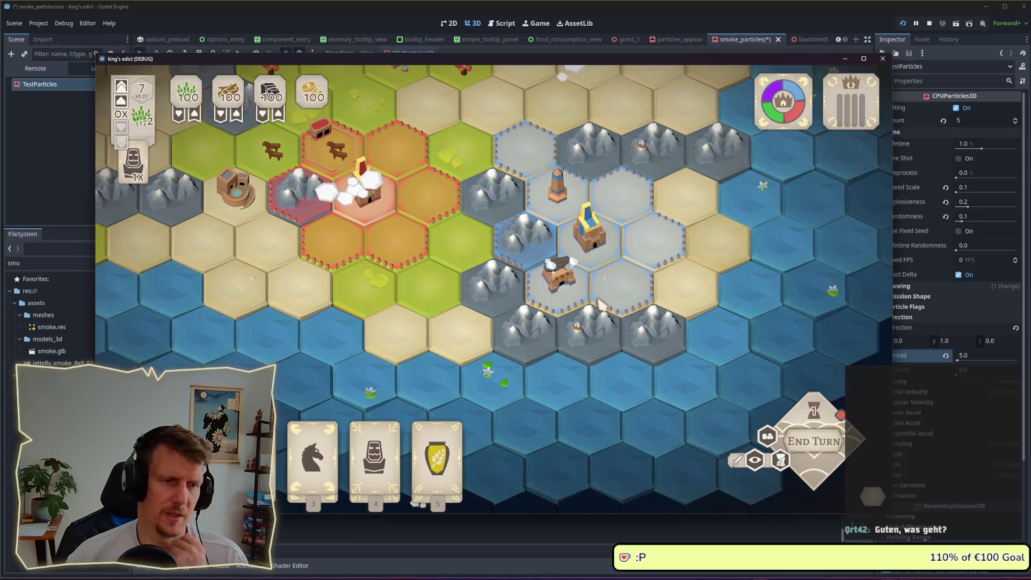
scroll(599, 305, "down", 2)
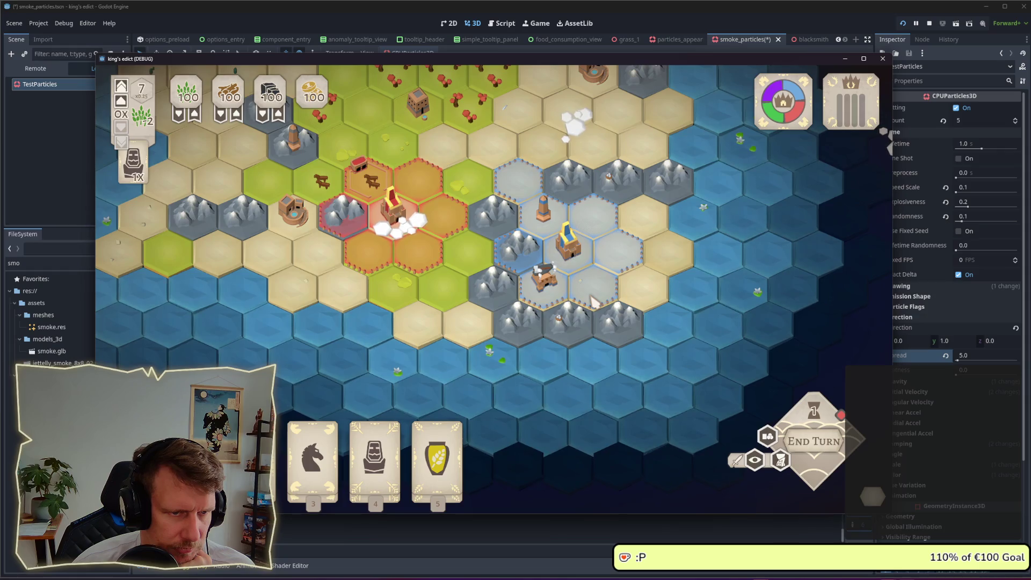
scroll(594, 302, "down", 3)
scroll(647, 324, "up", 3)
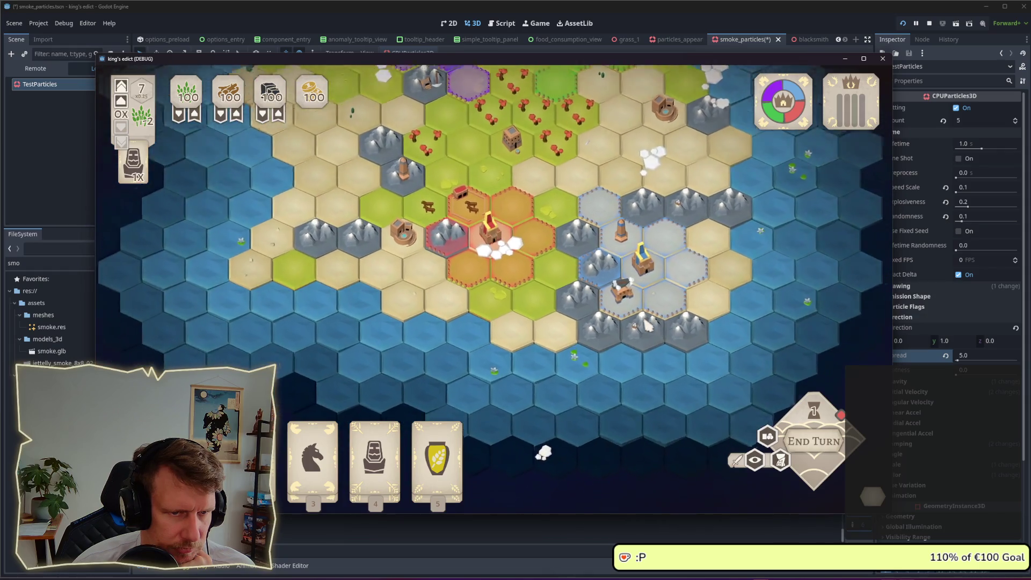
scroll(557, 307, "up", 4)
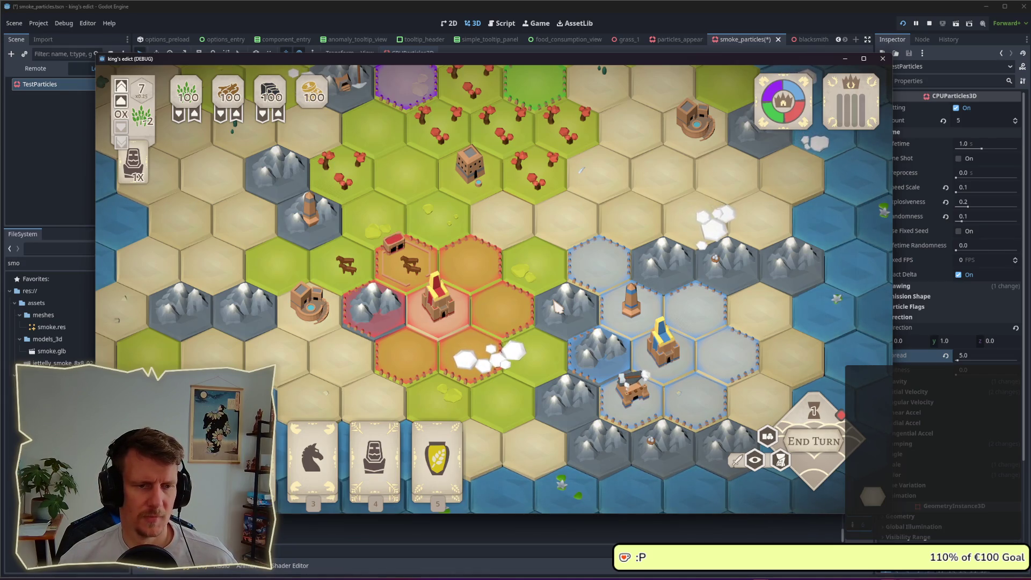
key("alt+Tab")
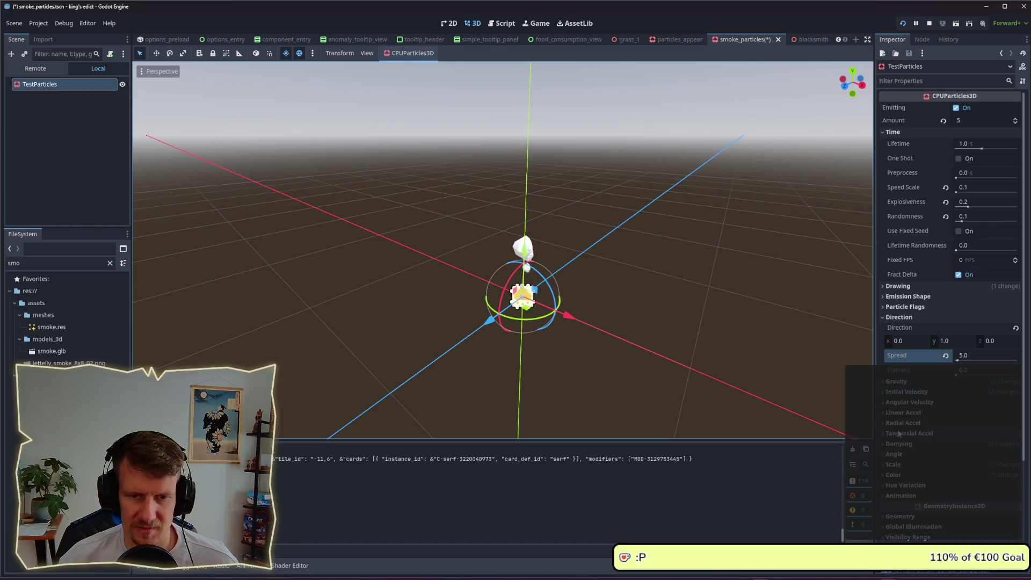
- Scroll down the Inspector and expand TestParticles' Scale section to show the Scale Amount Curve
scroll(900, 434, "down", 3)
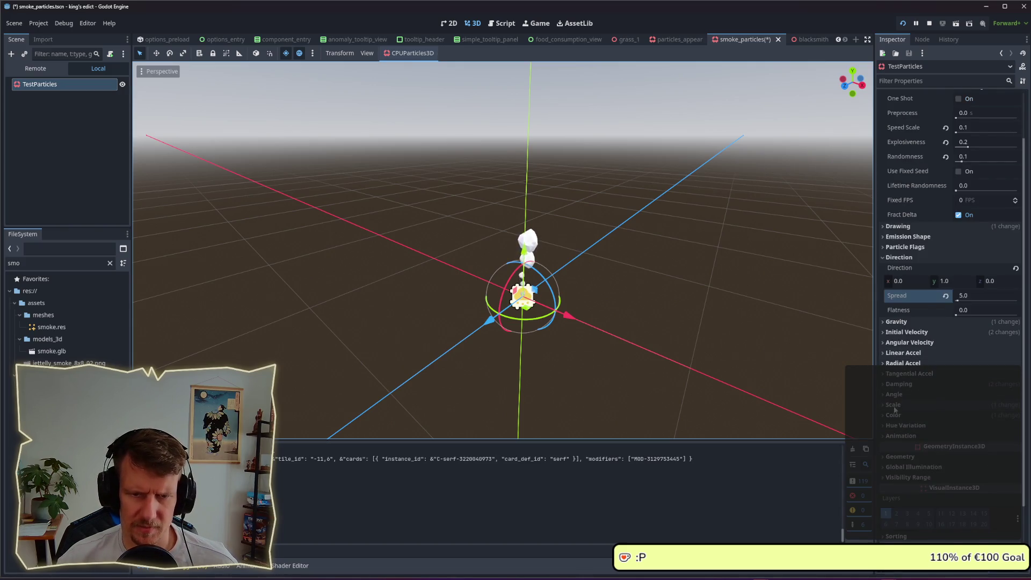
left_click(903, 405)
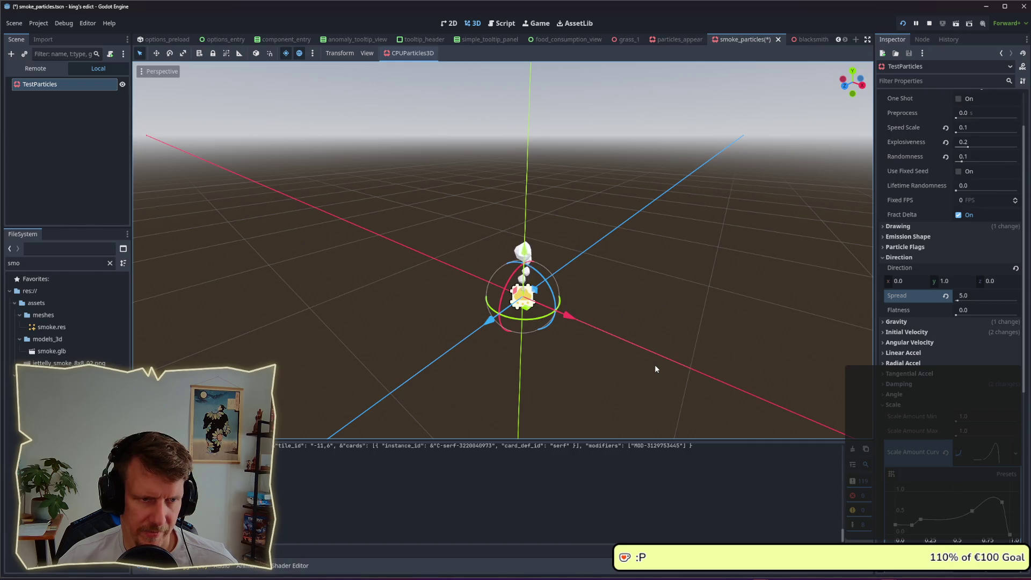
key("alt+Tab")
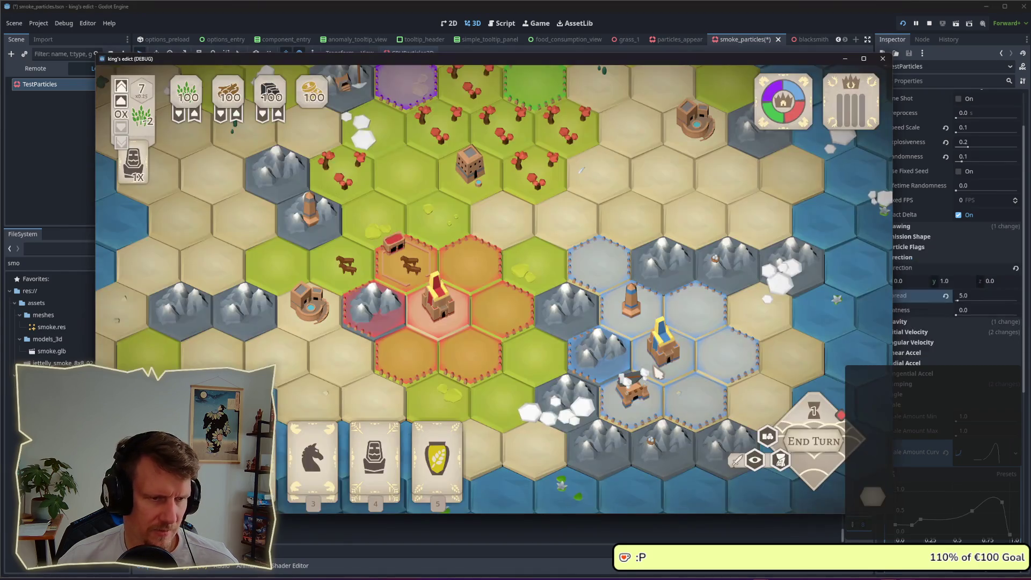
scroll(675, 380, "up", 5)
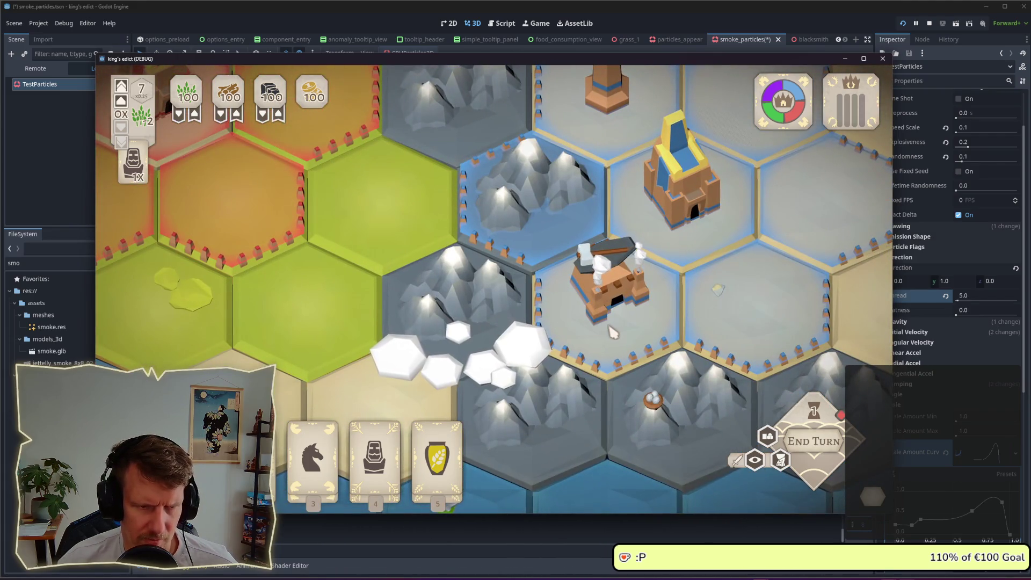
key("alt+Tab")
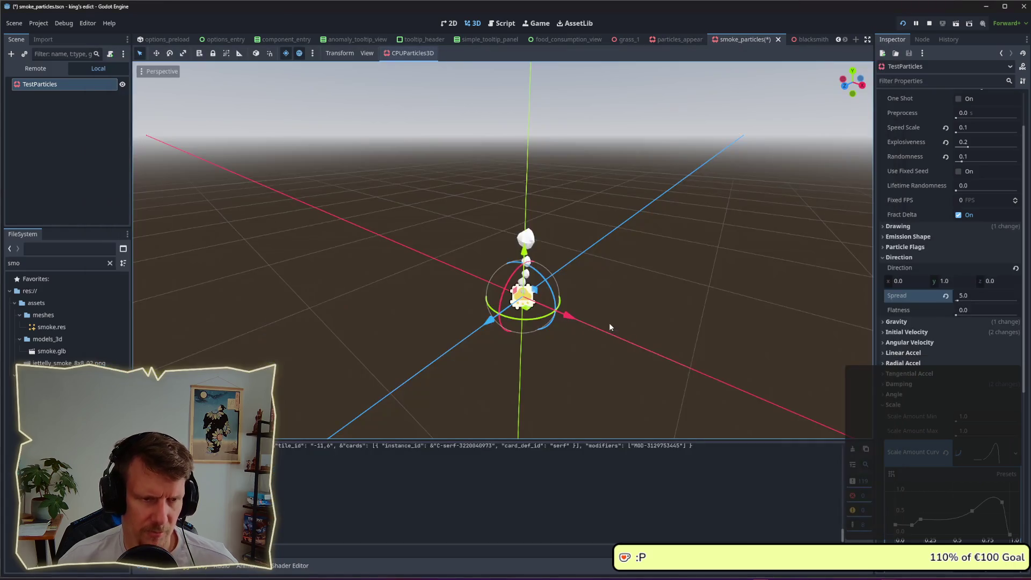
left_click(920, 521)
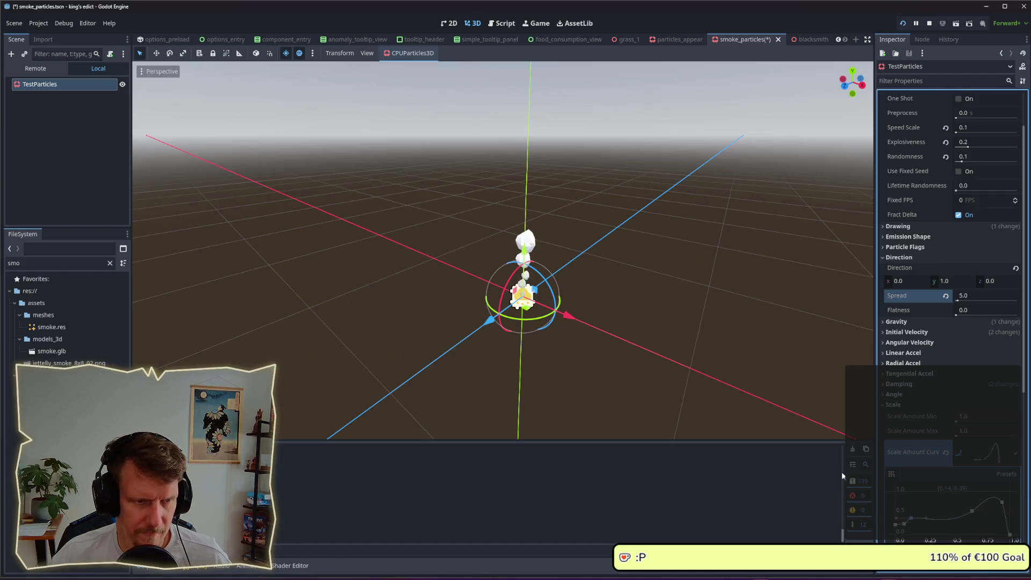
key("alt+Tab")
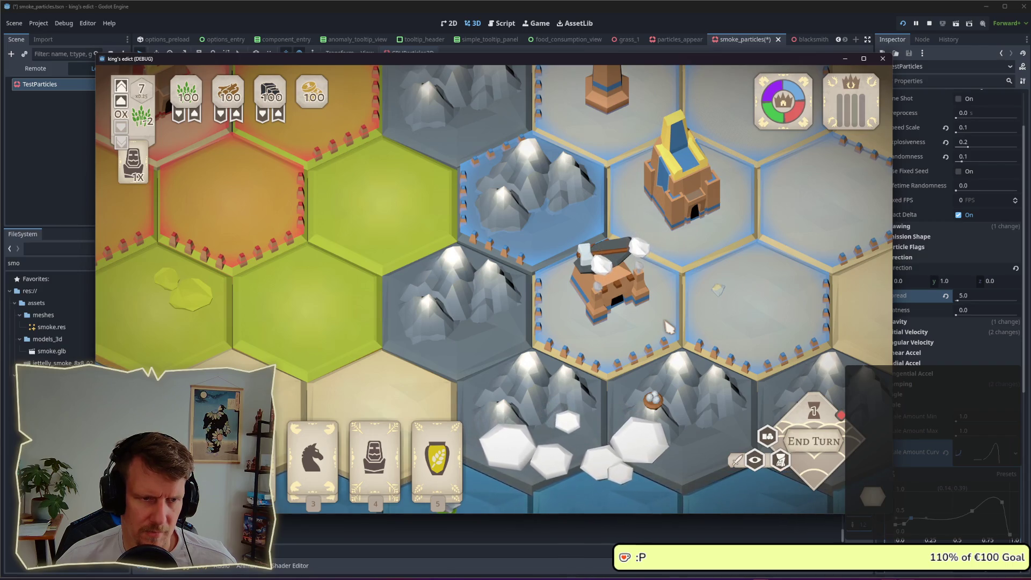
key("alt+Tab")
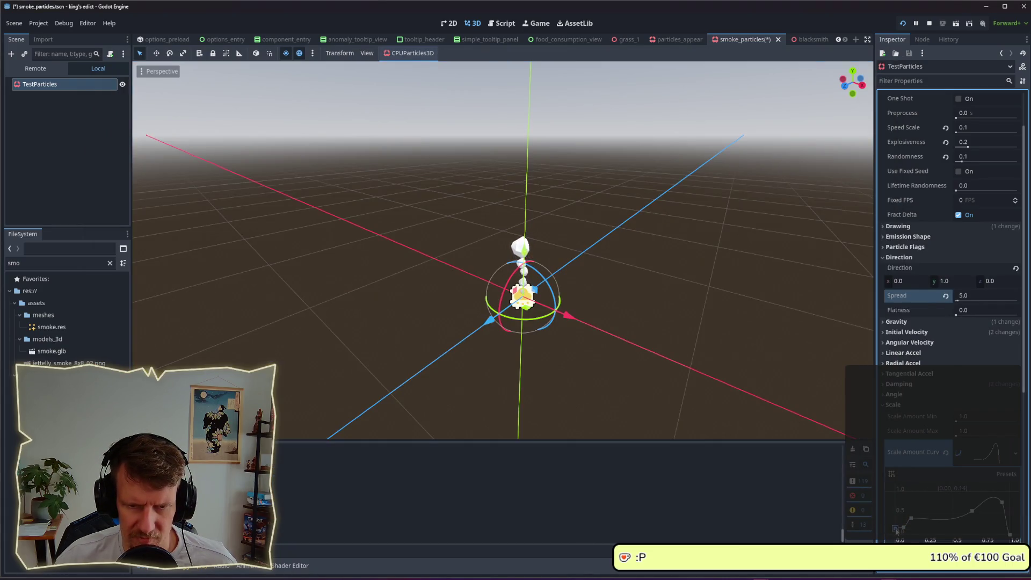
key("alt+Tab")
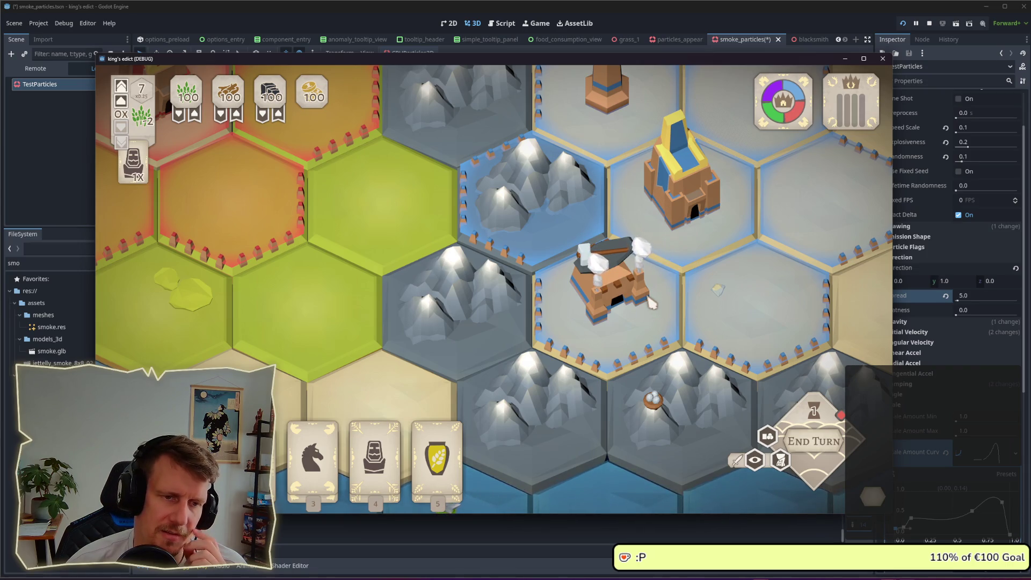
- Zoom and pan the game map to view smoke over the nearby buildings
scroll(651, 304, "down", 2)
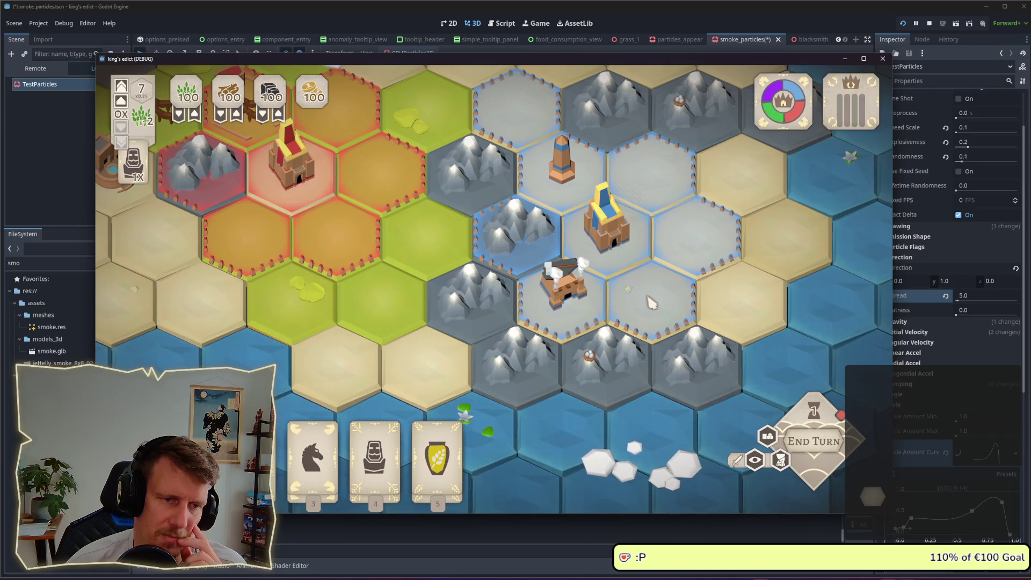
left_click_drag(651, 304, 624, 287)
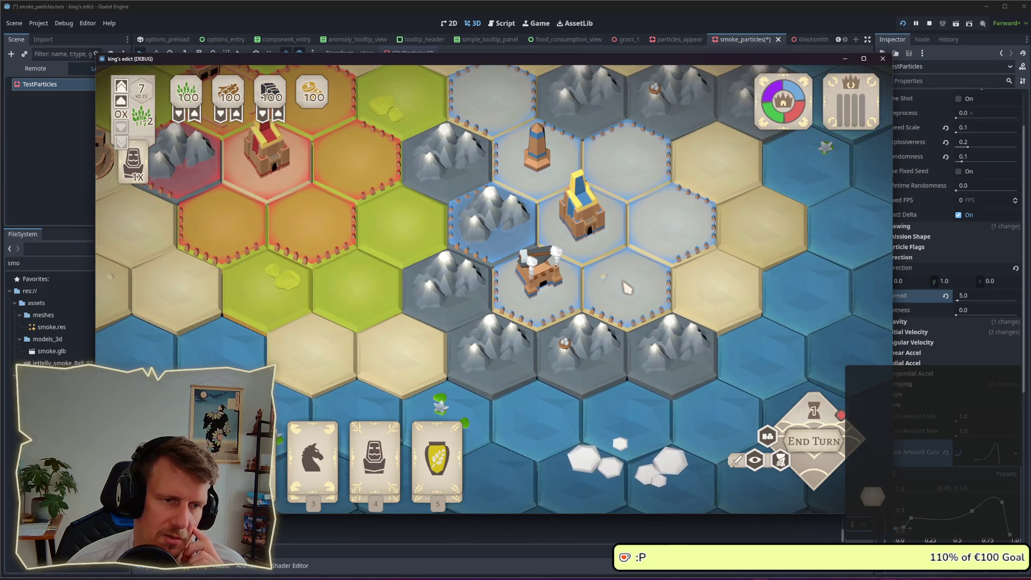
scroll(607, 283, "down", 1)
scroll(592, 292, "up", 3)
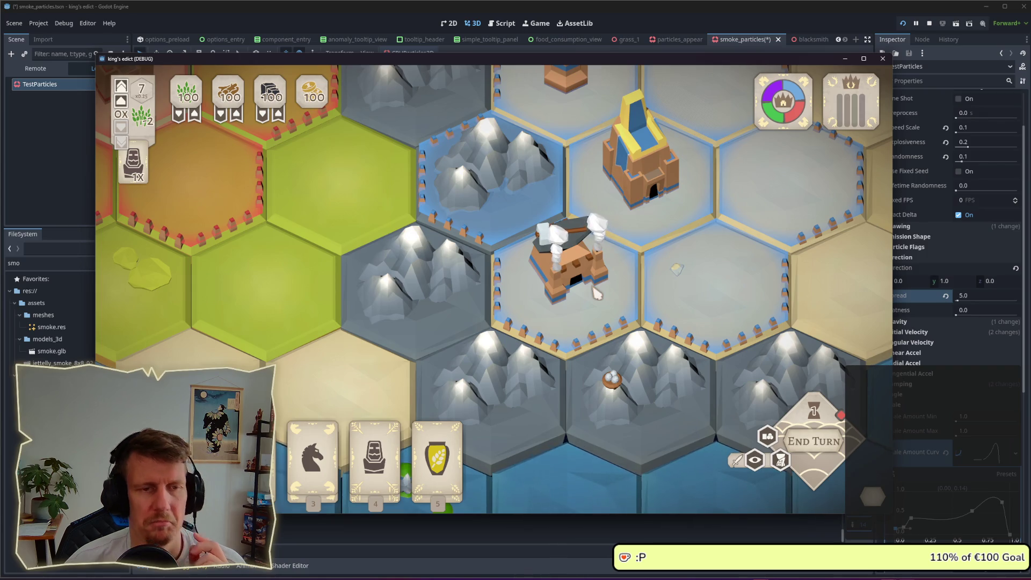
scroll(596, 293, "down", 2)
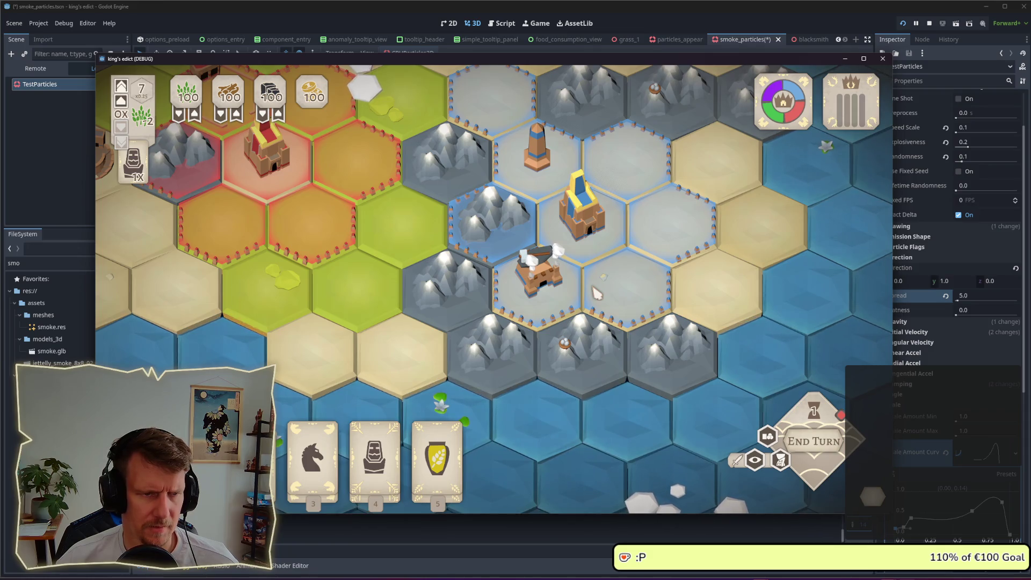
scroll(596, 293, "down", 2)
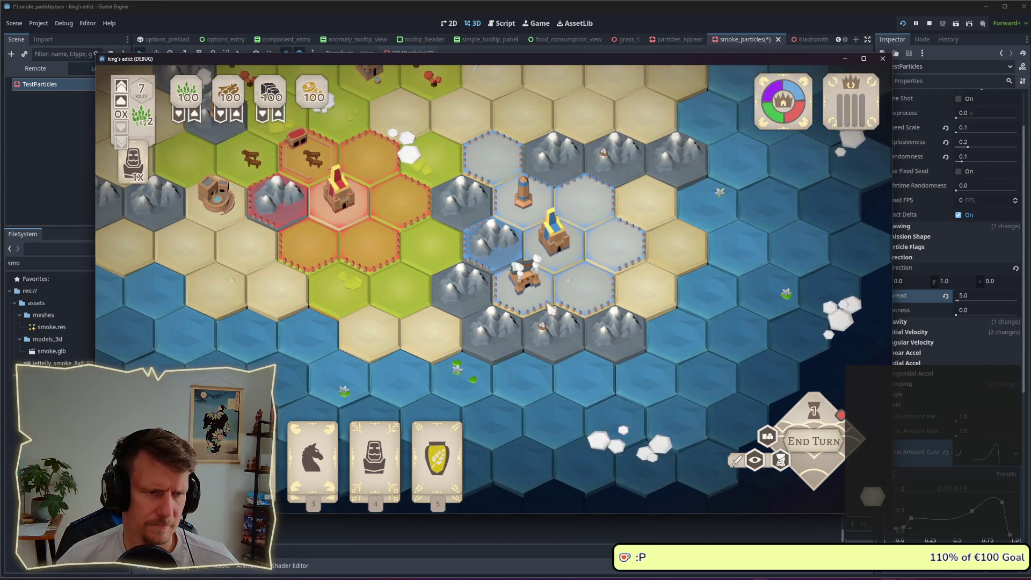
scroll(549, 308, "up", 2)
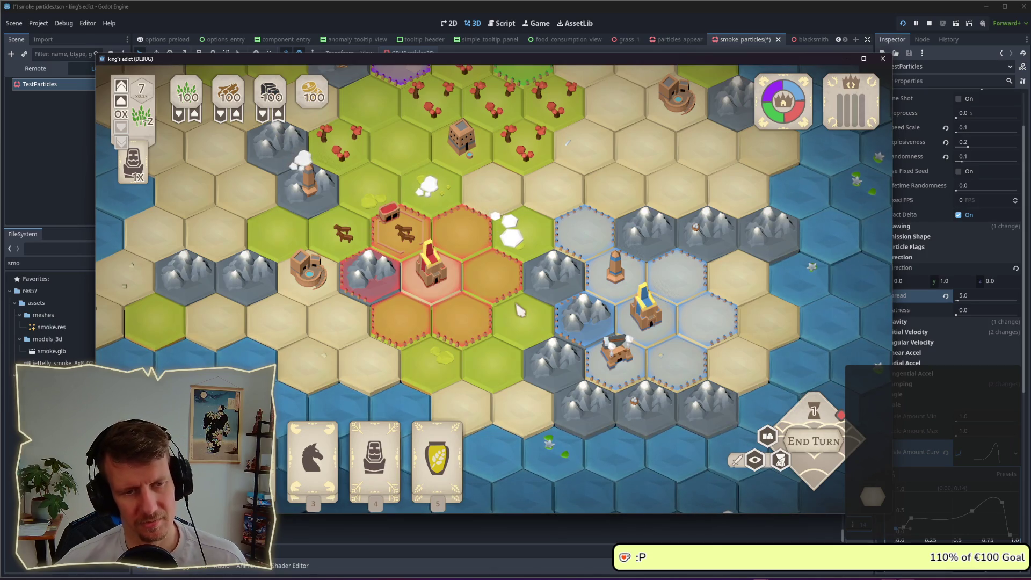
scroll(517, 300, "down", 2)
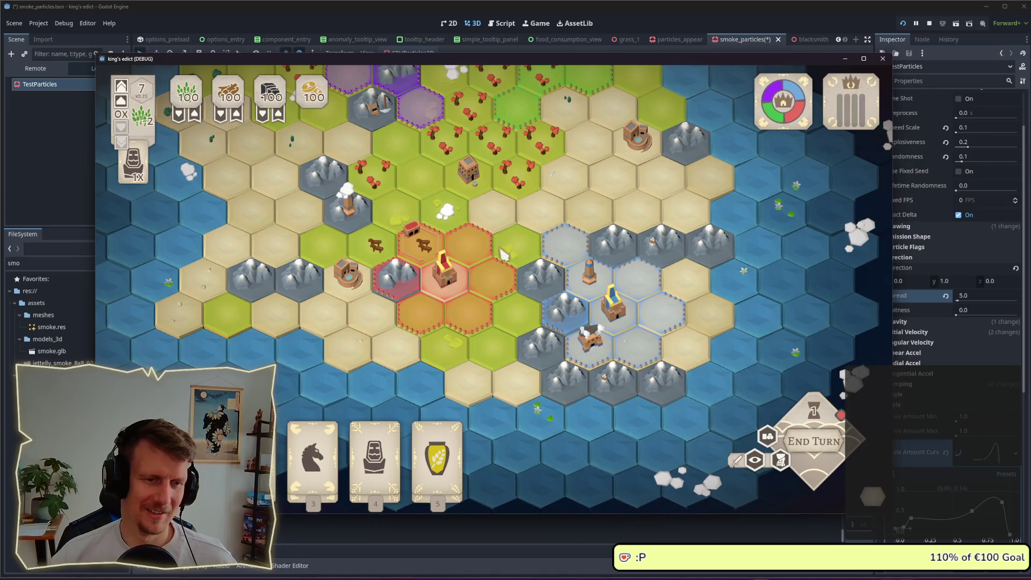
- Pan across the island with the W, A, S keys and drags to see smoke elsewhere
key("s")
key("s")
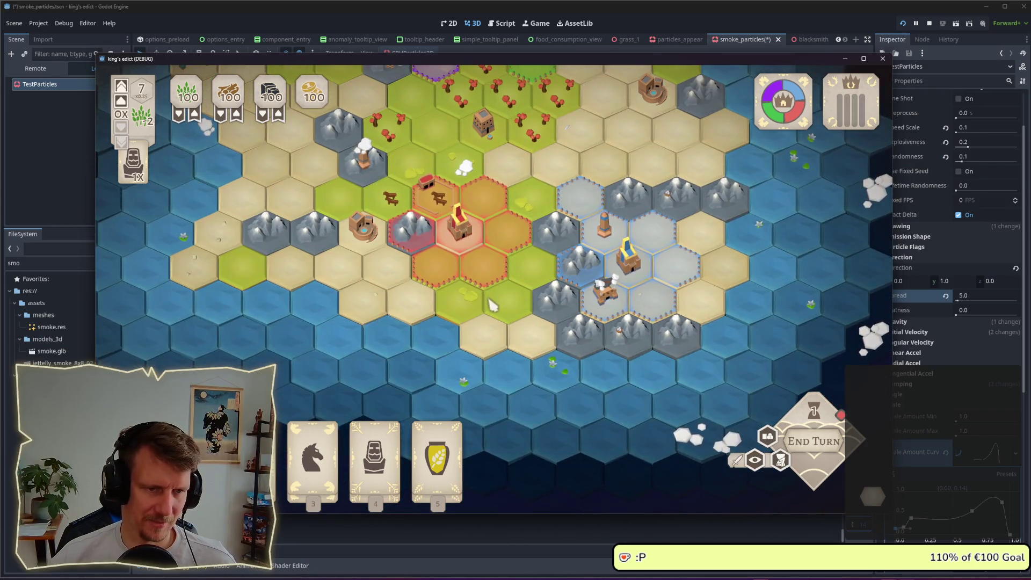
key("w")
key("a")
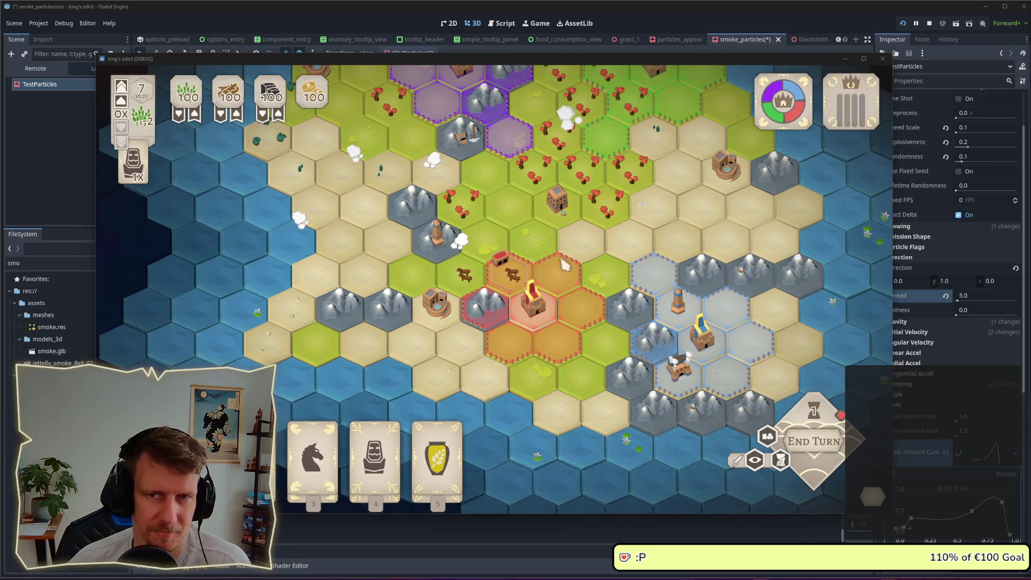
scroll(487, 282, "down", 5)
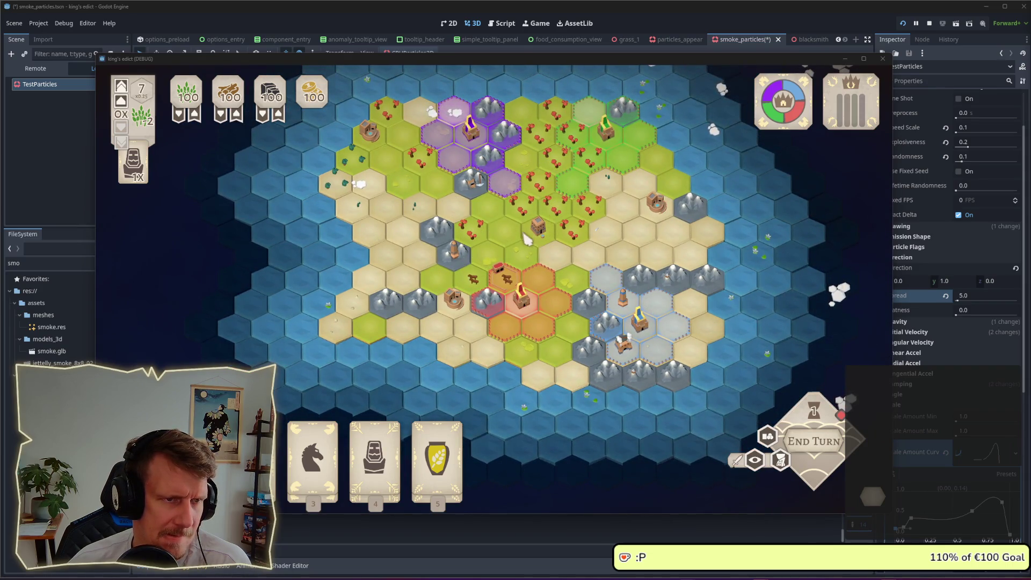
left_click_drag(534, 239, 535, 277)
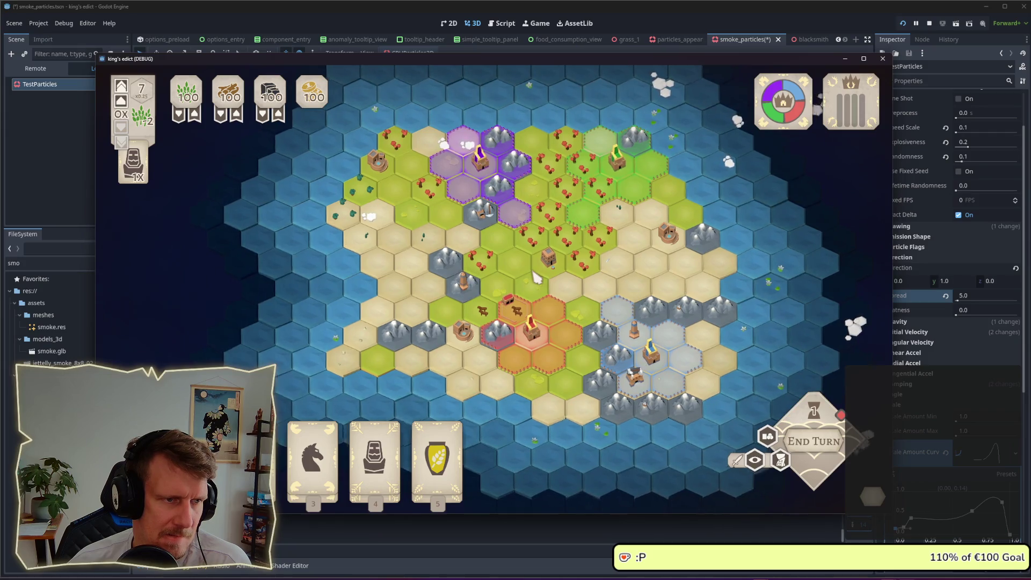
scroll(532, 266, "up", 3)
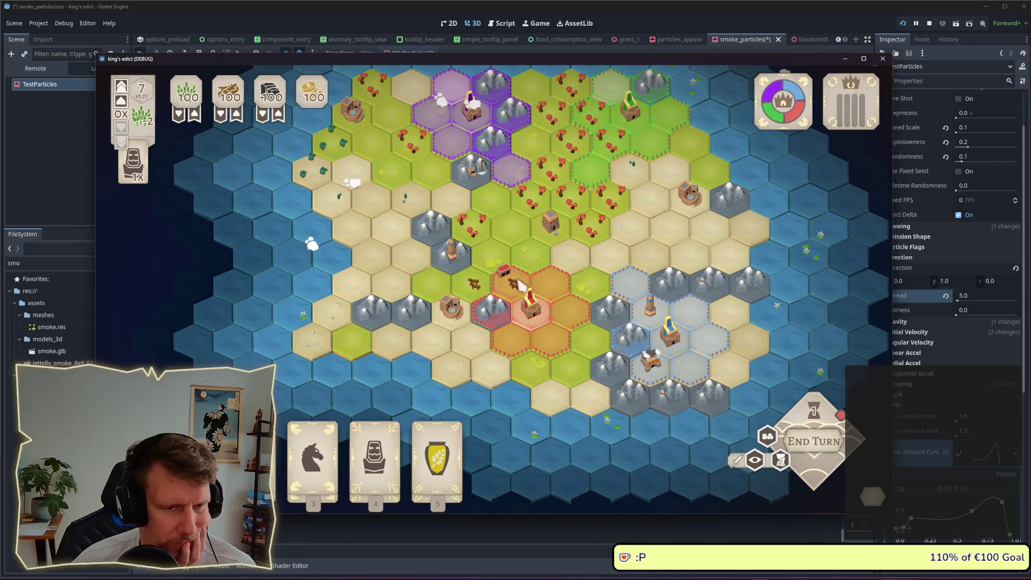
left_click_drag(521, 290, 535, 307)
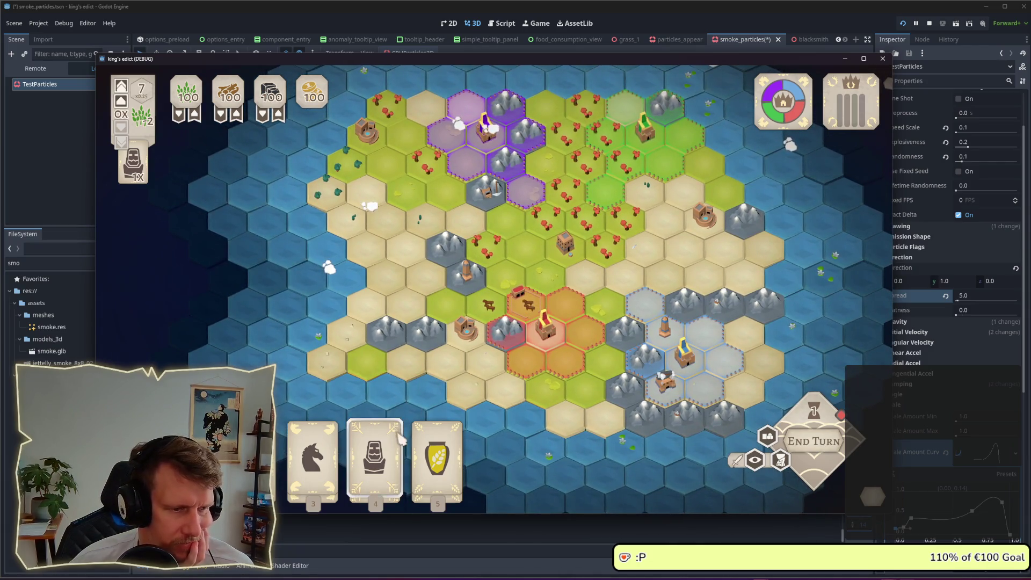
left_click(376, 440)
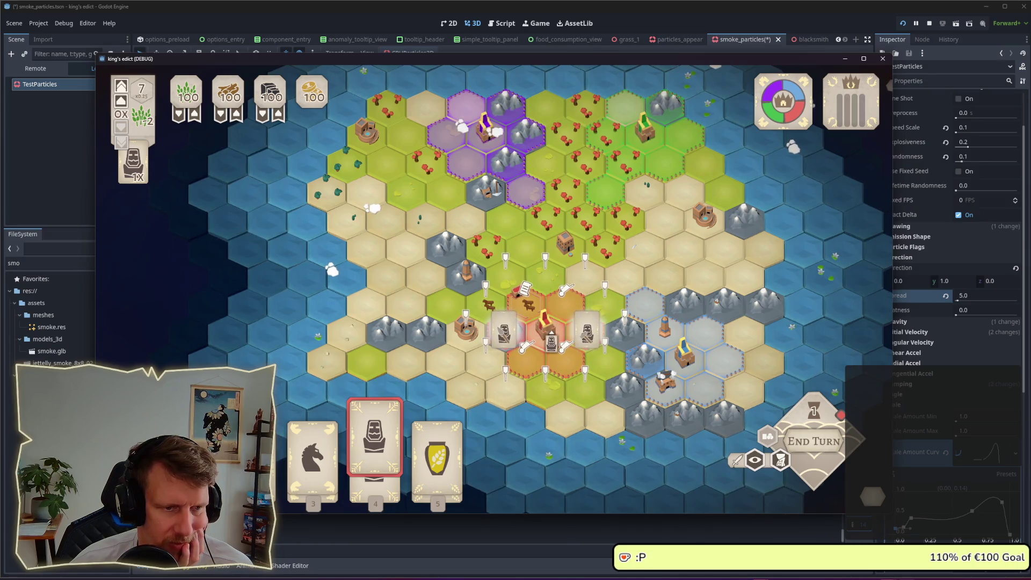
left_click(508, 331)
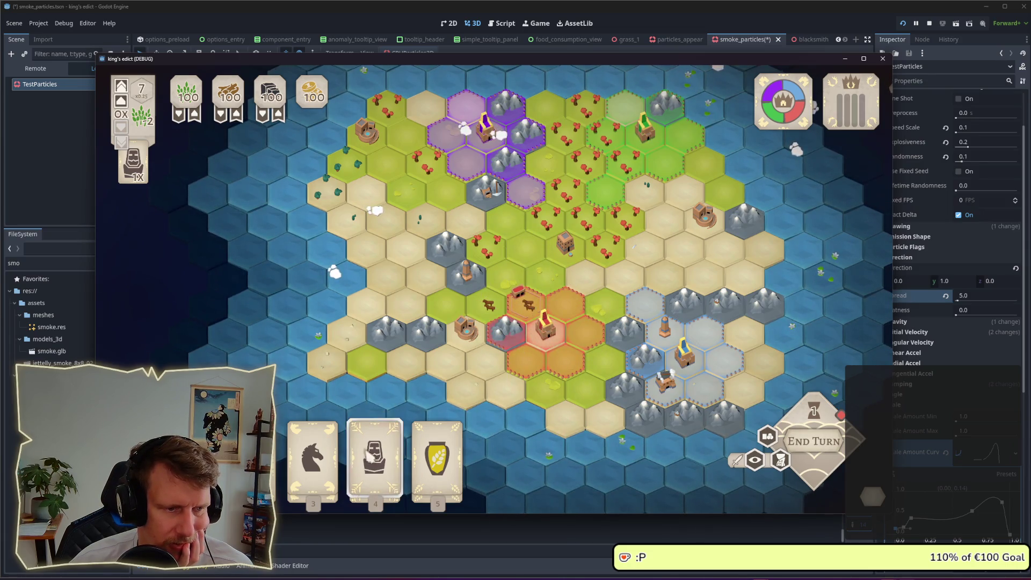
left_click(376, 440)
left_click(527, 311)
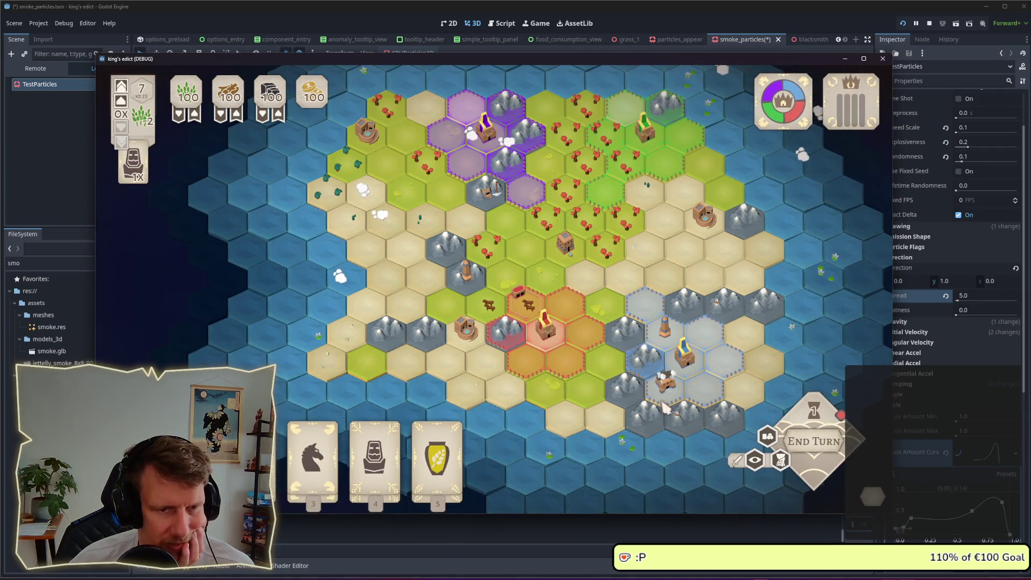
left_click(375, 440)
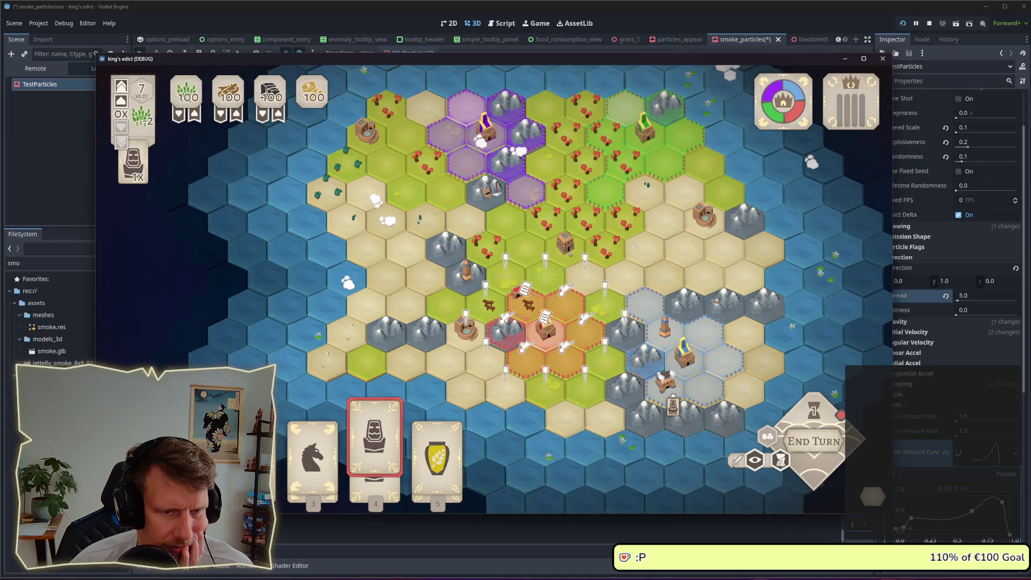
right_click(673, 407)
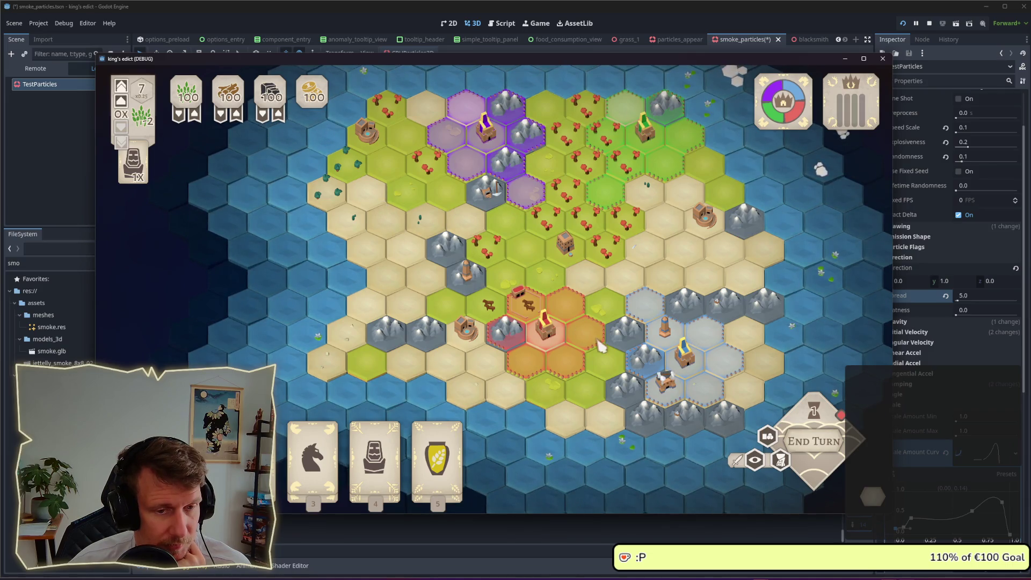
left_click_drag(600, 345, 526, 308)
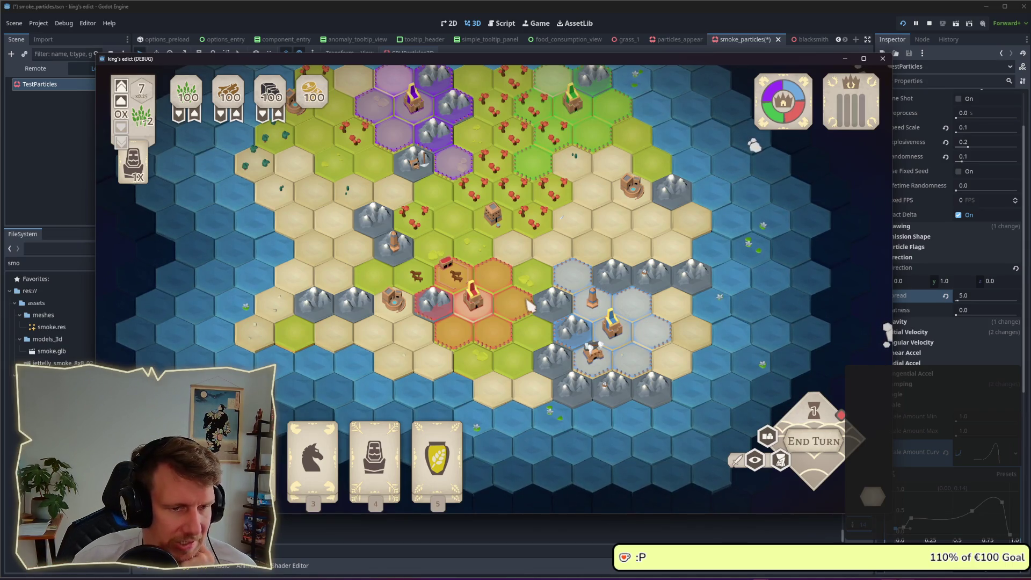
scroll(510, 457, "up", 2)
left_click(388, 463)
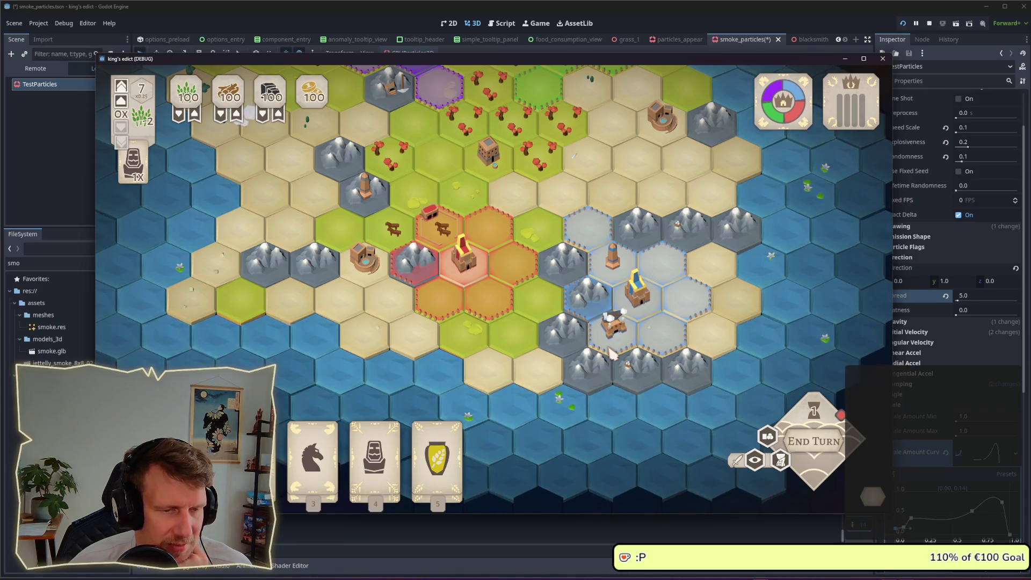
left_click_drag(584, 318, 594, 334)
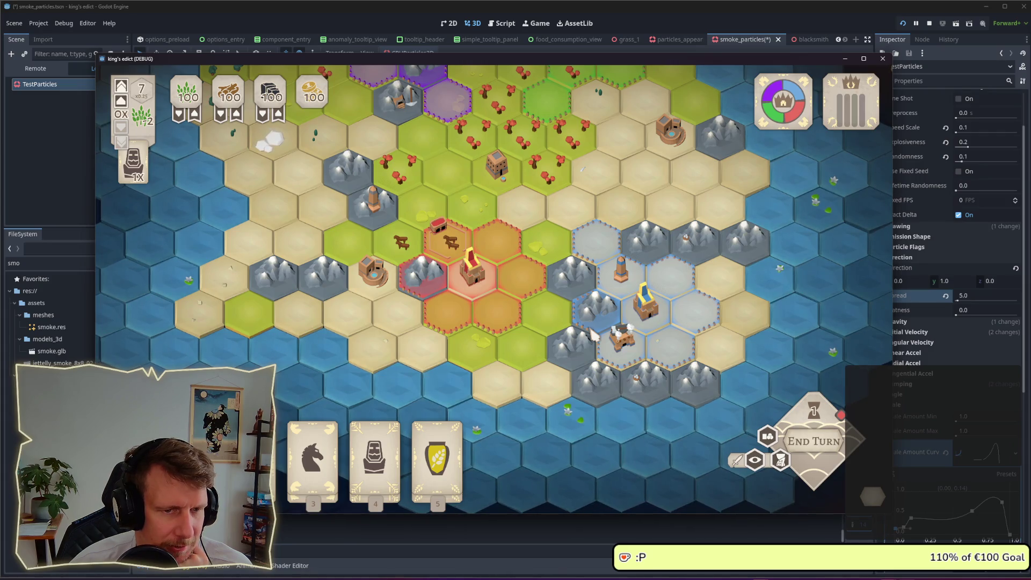
left_click_drag(566, 290, 585, 338)
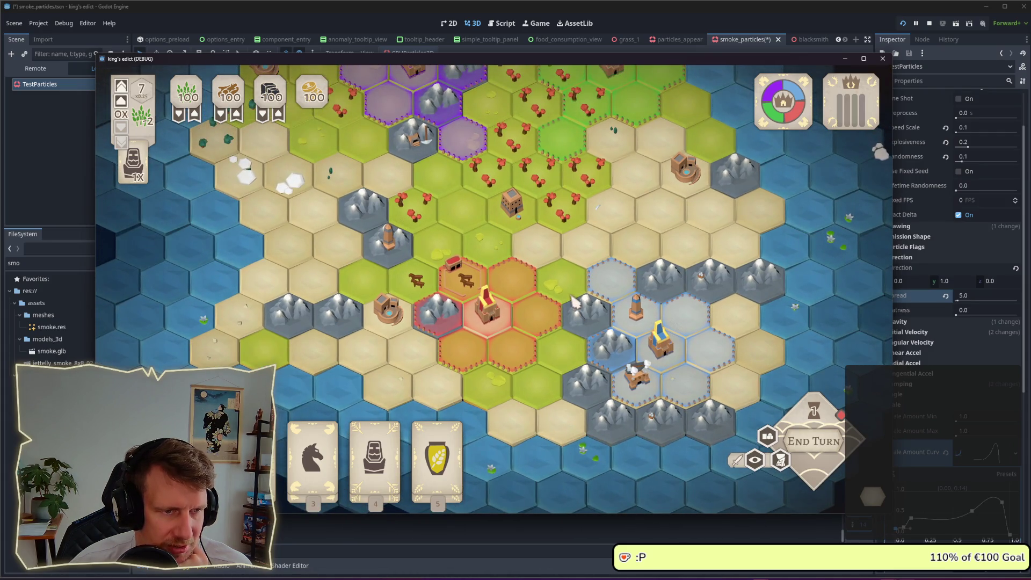
mouse_move(517, 304)
left_mouse_down()
mouse_move(472, 214)
mouse_move(472, 269)
mouse_move(457, 230)
left_mouse_up()
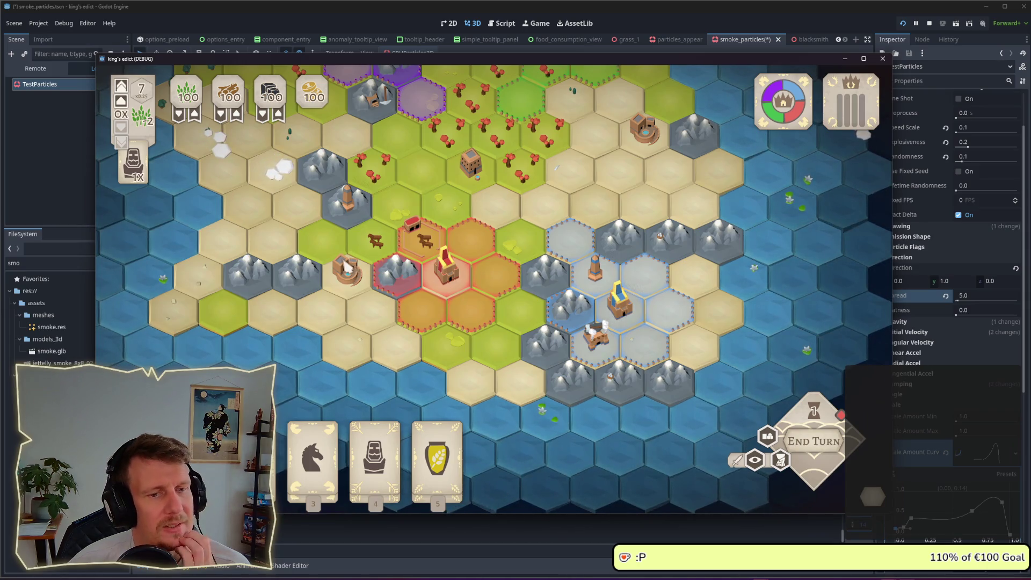
scroll(377, 317, "up", 1)
scroll(377, 317, "up", 1)
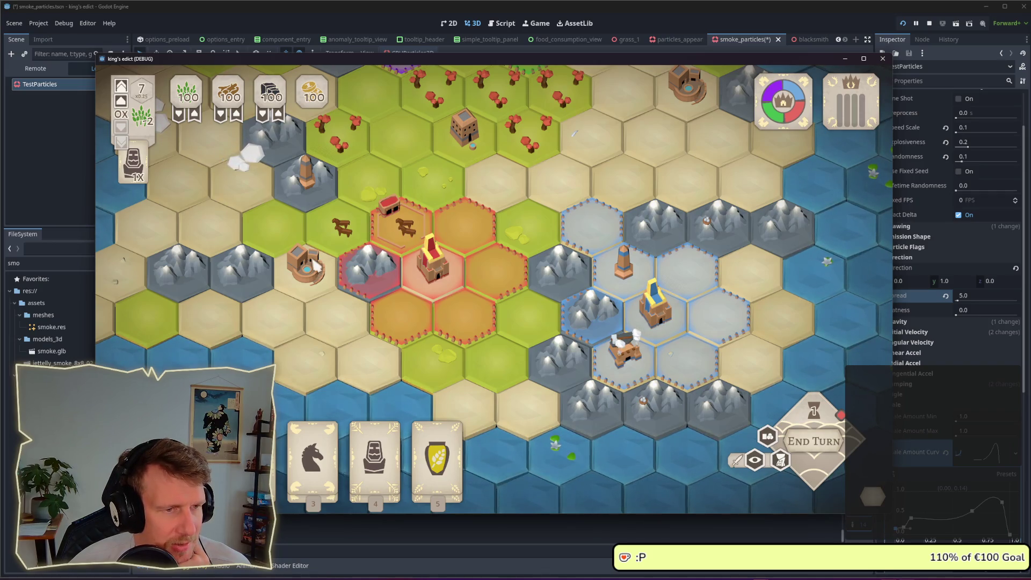
scroll(389, 240, "down", 3)
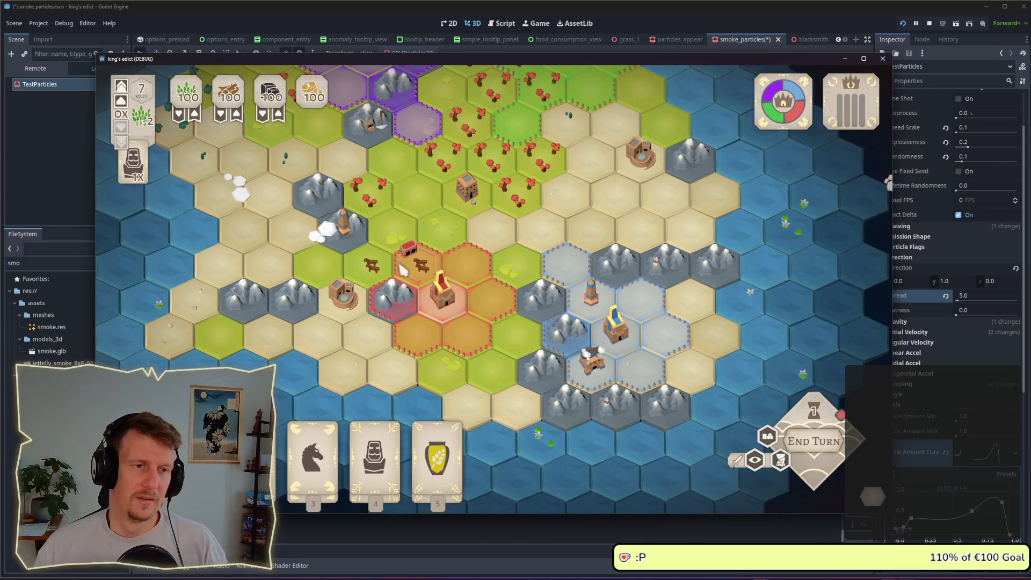
scroll(446, 239, "down", 2)
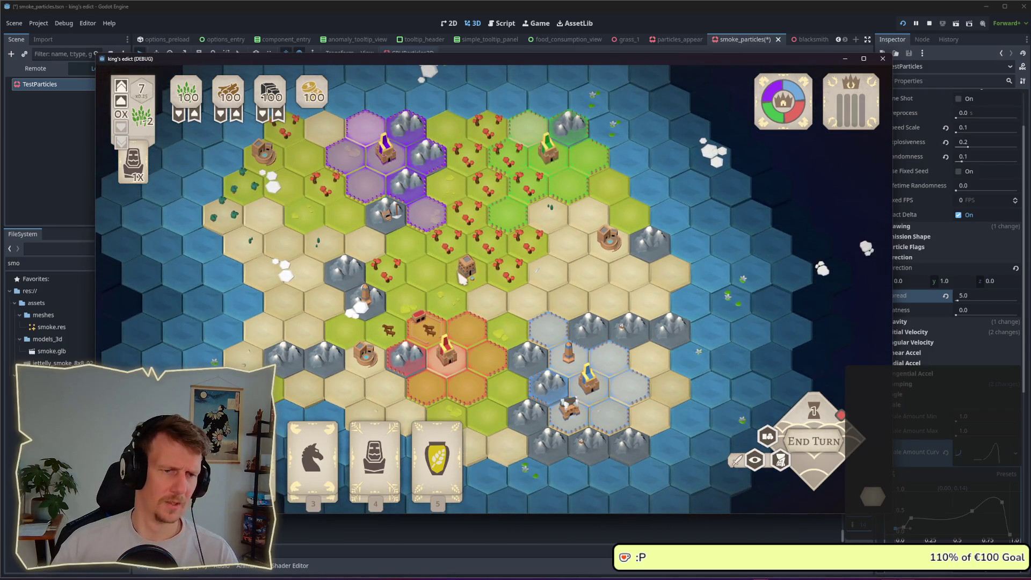
scroll(459, 276, "down", 2)
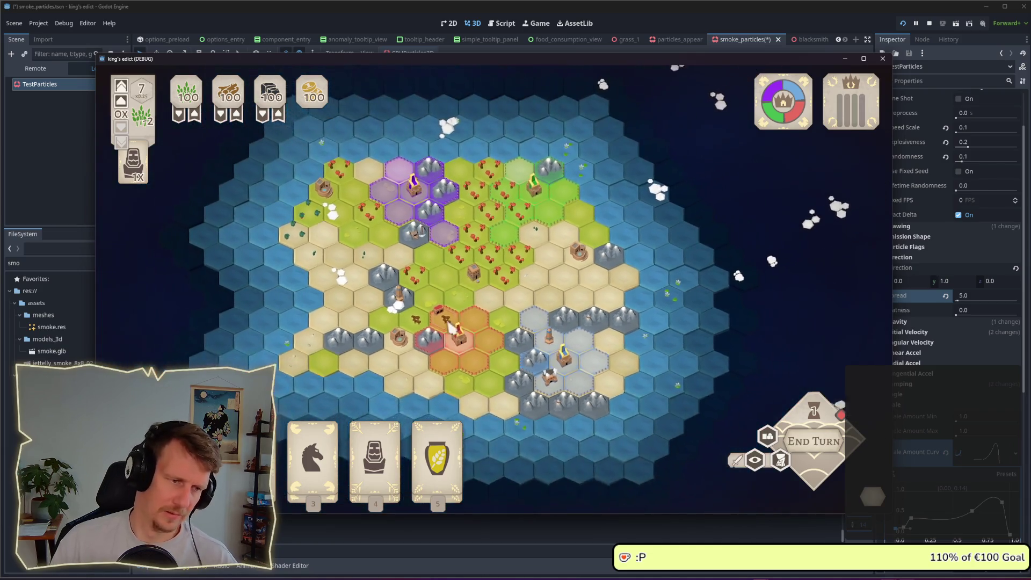
scroll(451, 326, "up", 4)
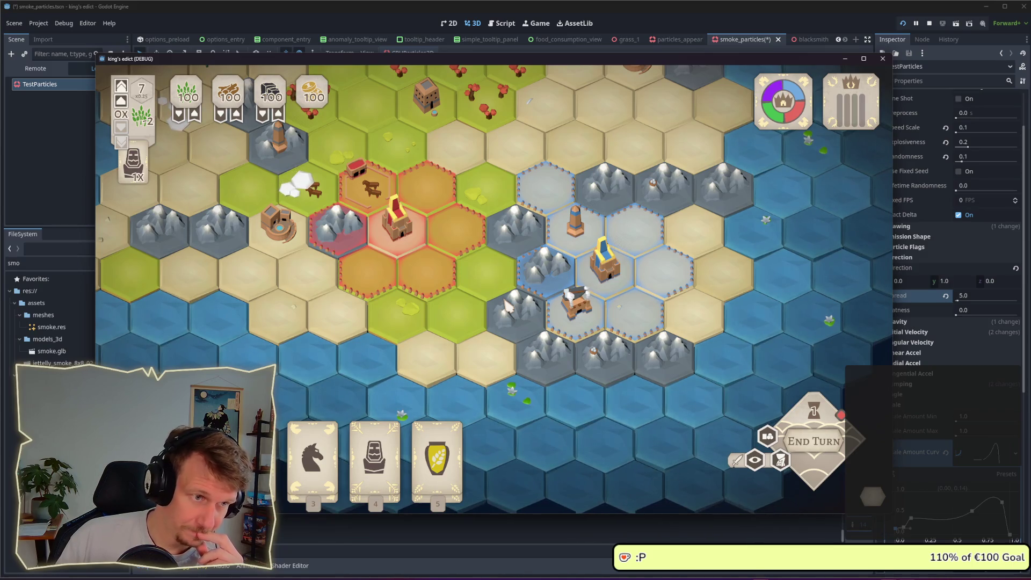
left_click(427, 268)
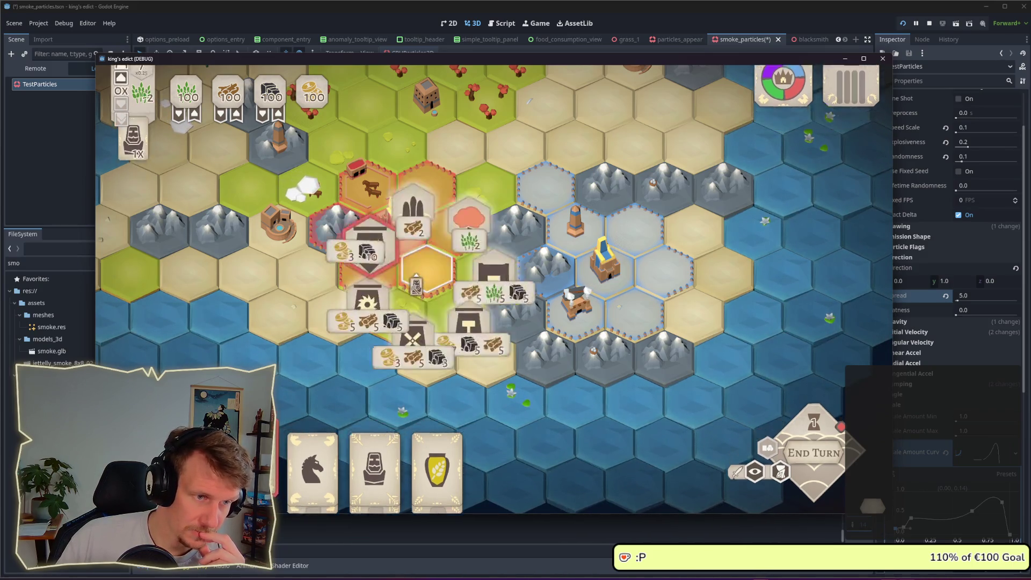
- Build a Barracks on the chosen orange hex, check its details, then shift the view north
left_click(343, 232)
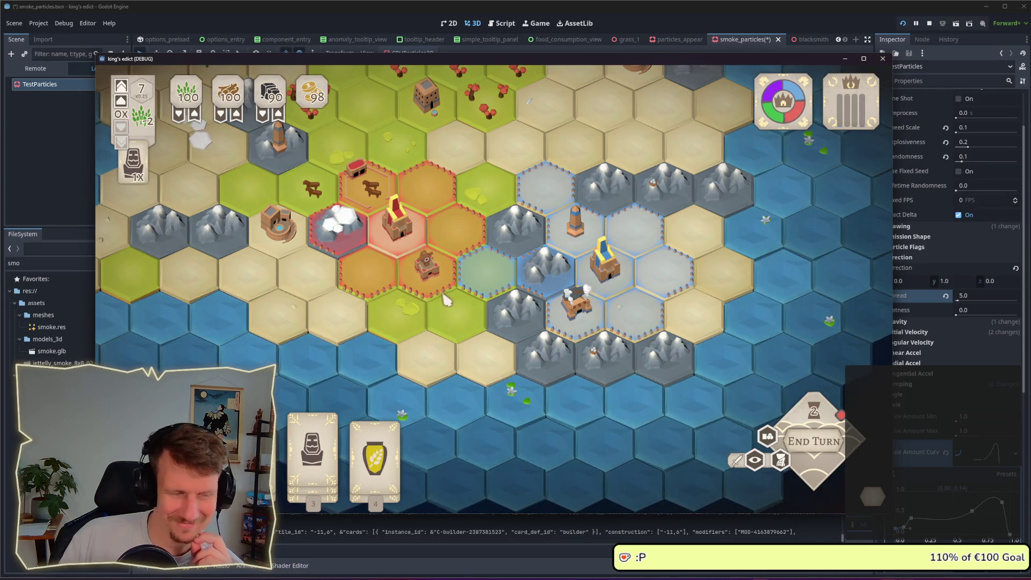
left_click(421, 288)
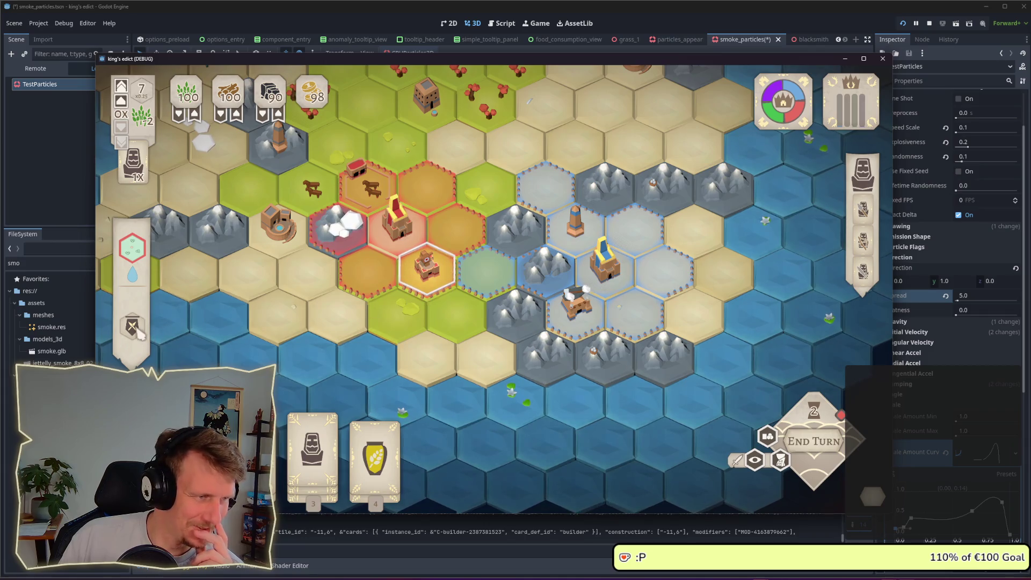
mouse_move(139, 334)
left_click(443, 316)
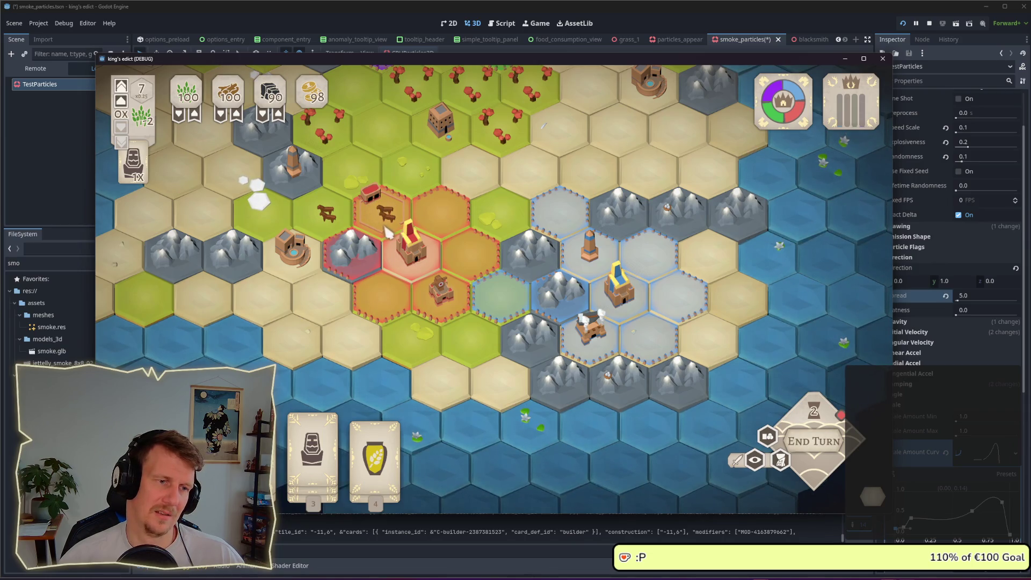
left_click_drag(376, 207, 363, 283)
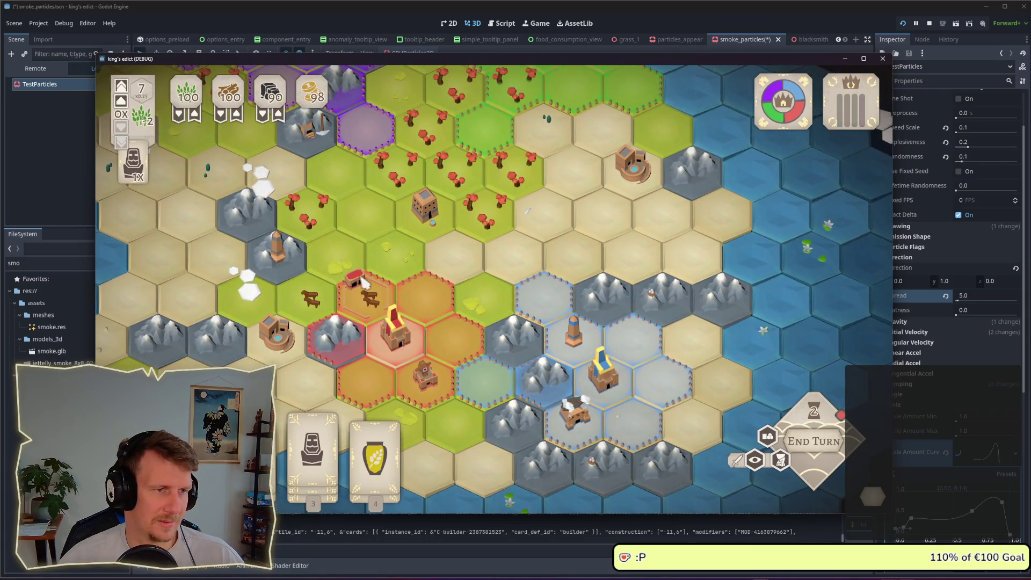
scroll(486, 300, "down", 2)
left_click_drag(486, 330, 480, 308)
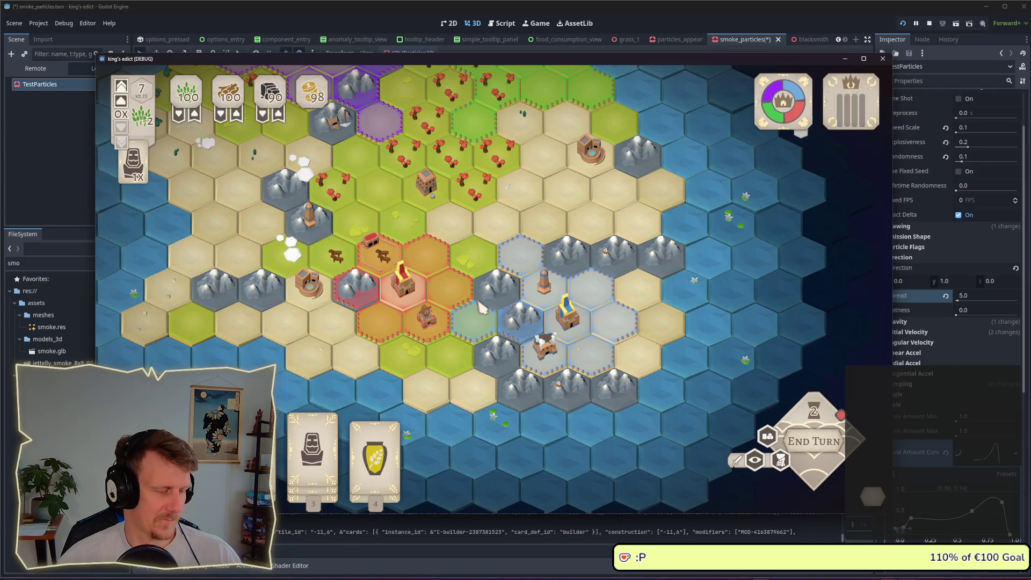
key("a")
key("s")
scroll(732, 307, "up", 5)
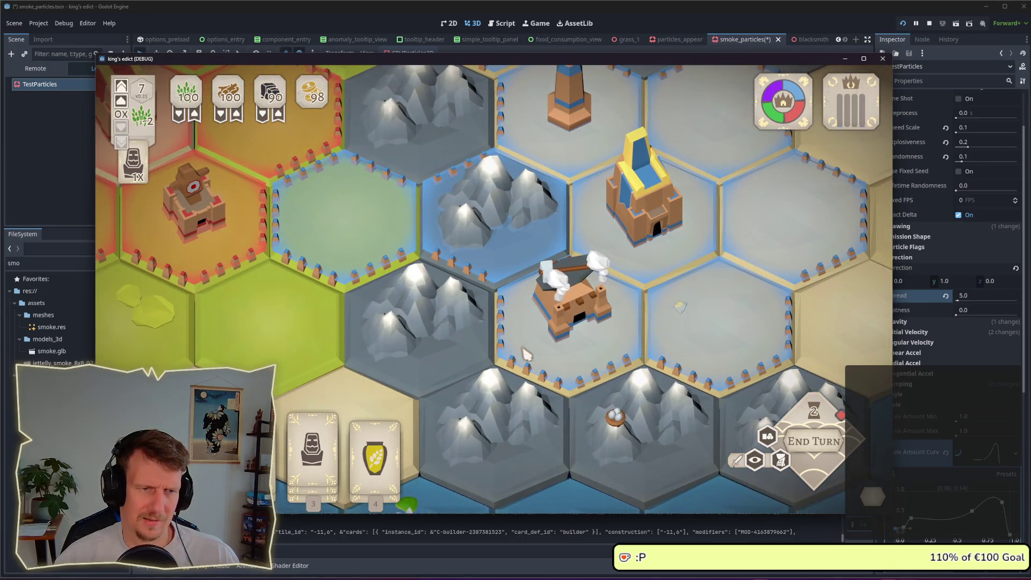
left_click_drag(525, 353, 429, 352)
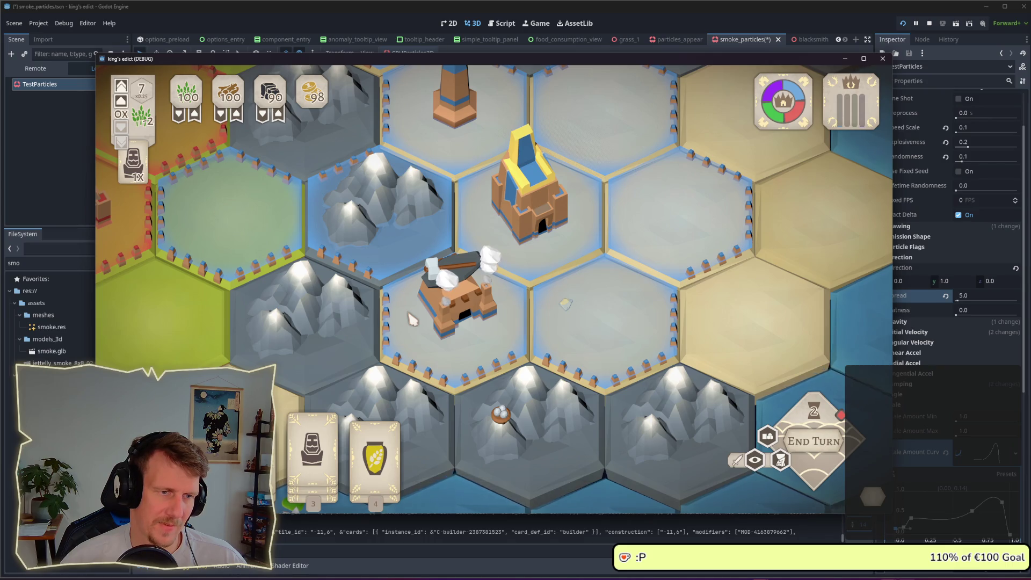
scroll(413, 320, "down", 2)
scroll(412, 320, "down", 1)
scroll(435, 299, "down", 2)
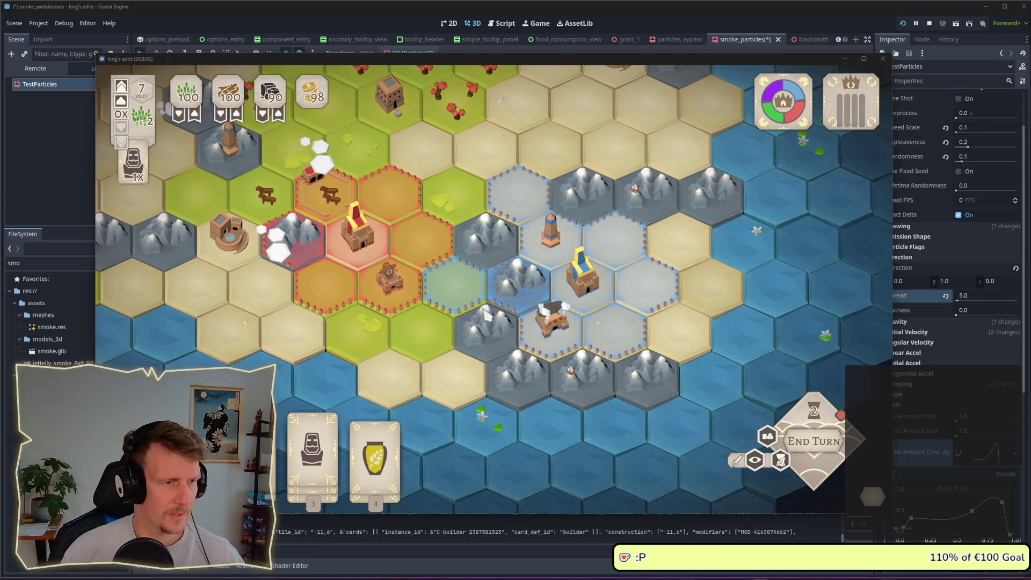
- Zoom in on the blue-realm blacksmith beside the palace to watch its smoke puffs
scroll(541, 297, "up", 3)
scroll(541, 296, "up", 2)
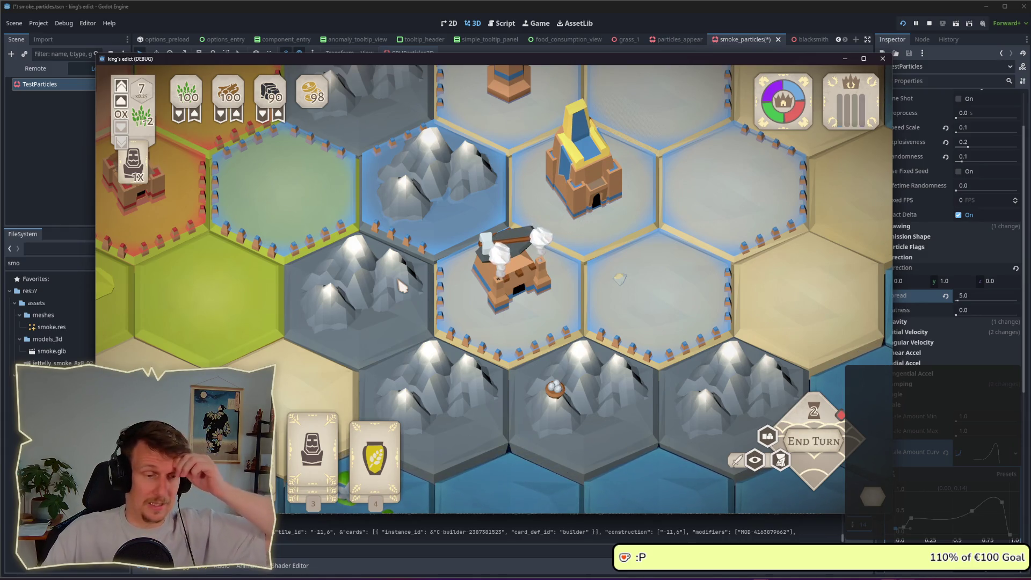
mouse_move(806, 110)
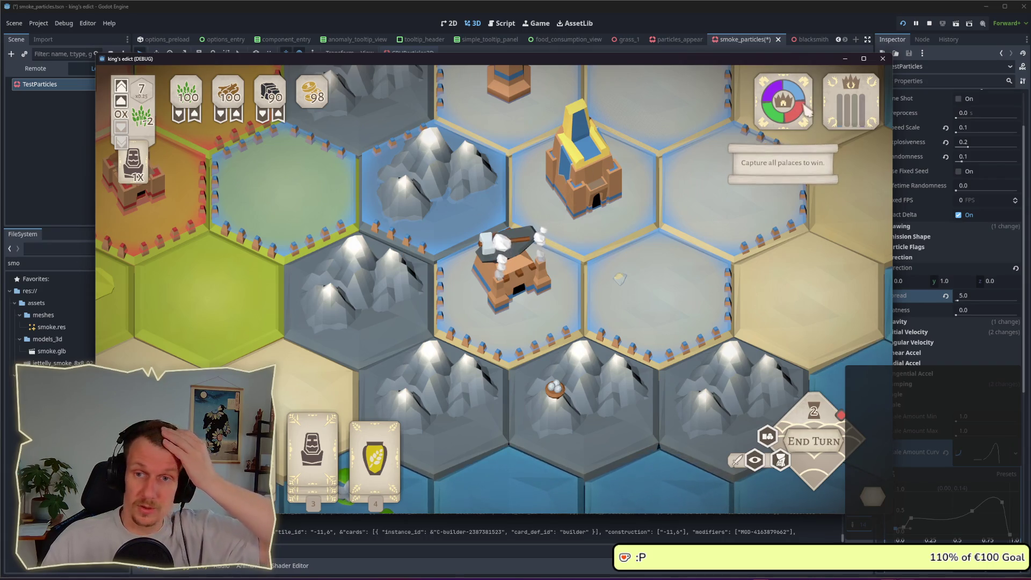